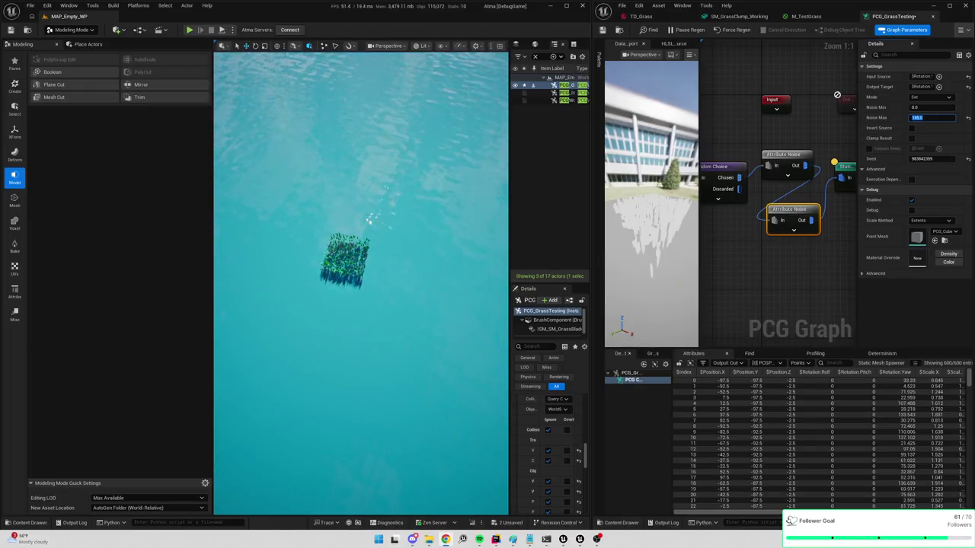
Maximize Chrome and refine the Google Images search to 'top down grass game 3d'
key("alt+Tab")
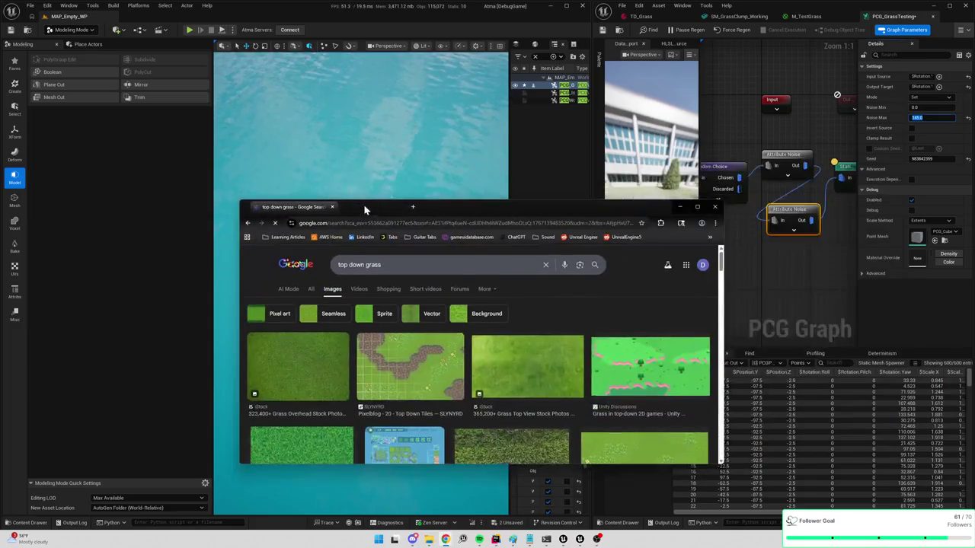
double_click(360, 205)
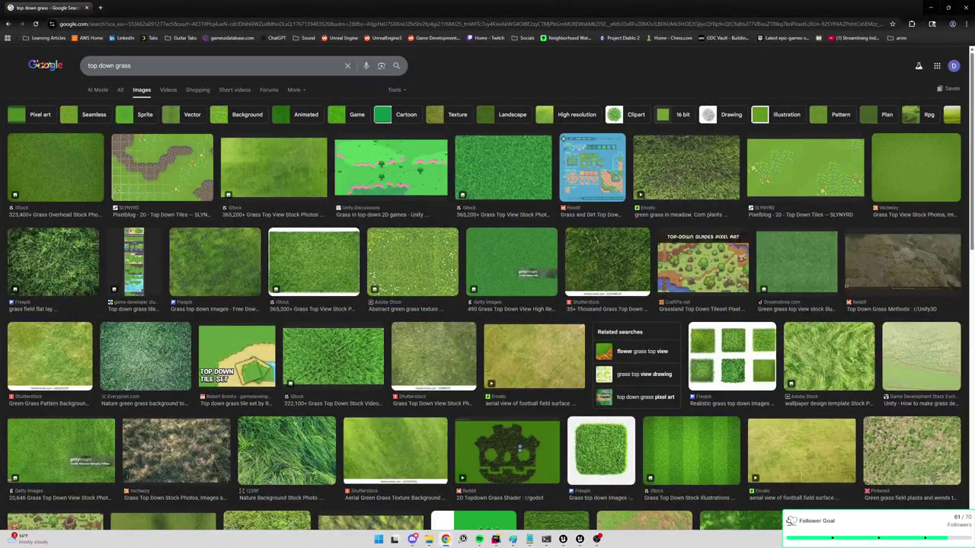
type(" game")
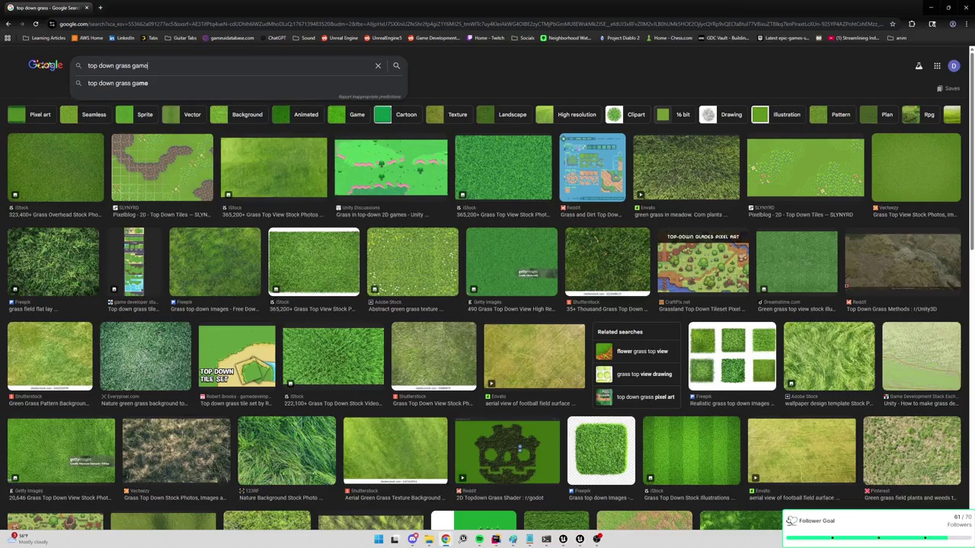
key("Return")
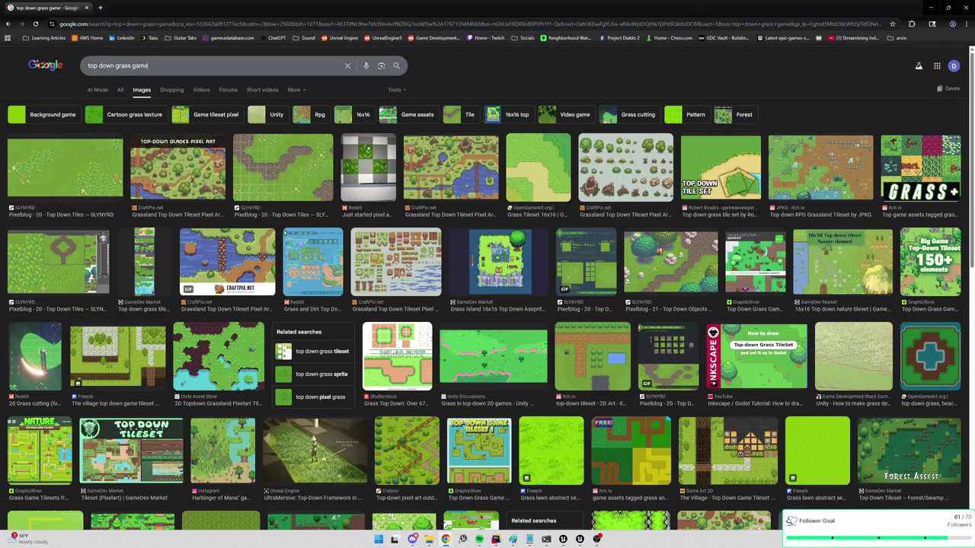
type(" 3d")
key("Return")
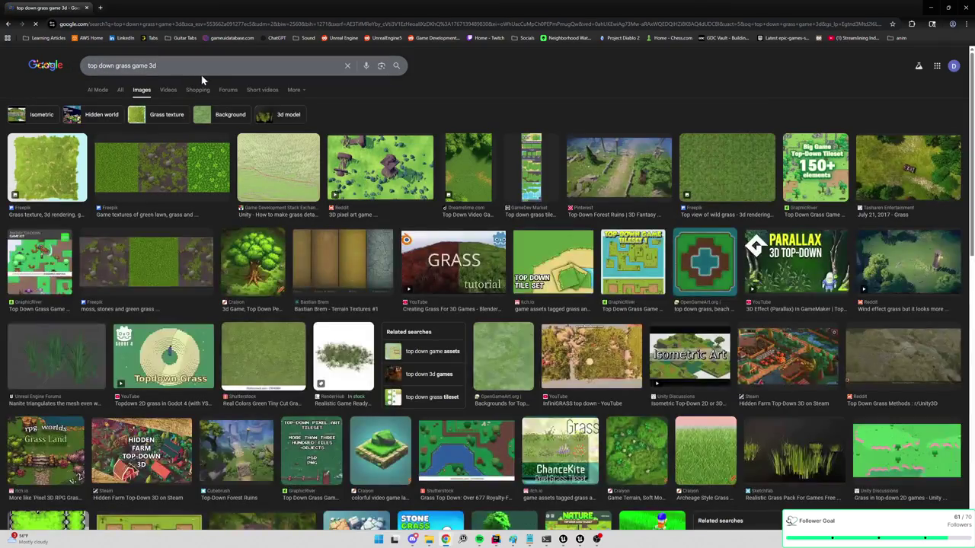
Preview three grass references, including the 3D pixel art and Tasharen images, then minimize Chrome
left_click(290, 173)
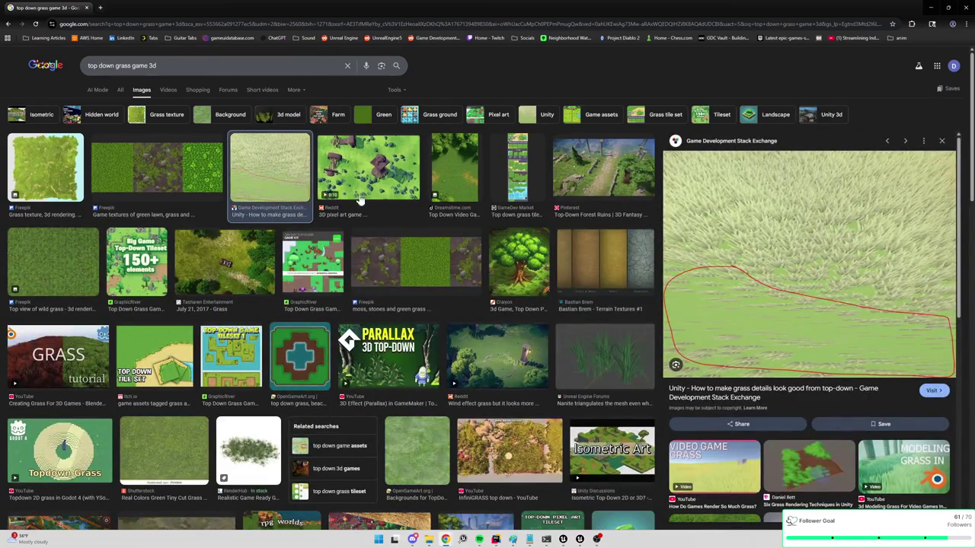
left_click(383, 176)
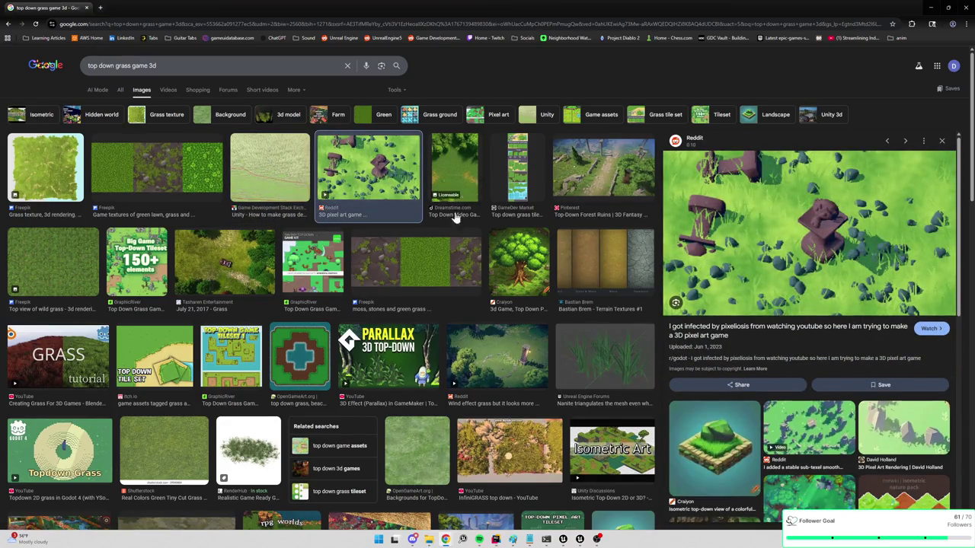
left_click(221, 272)
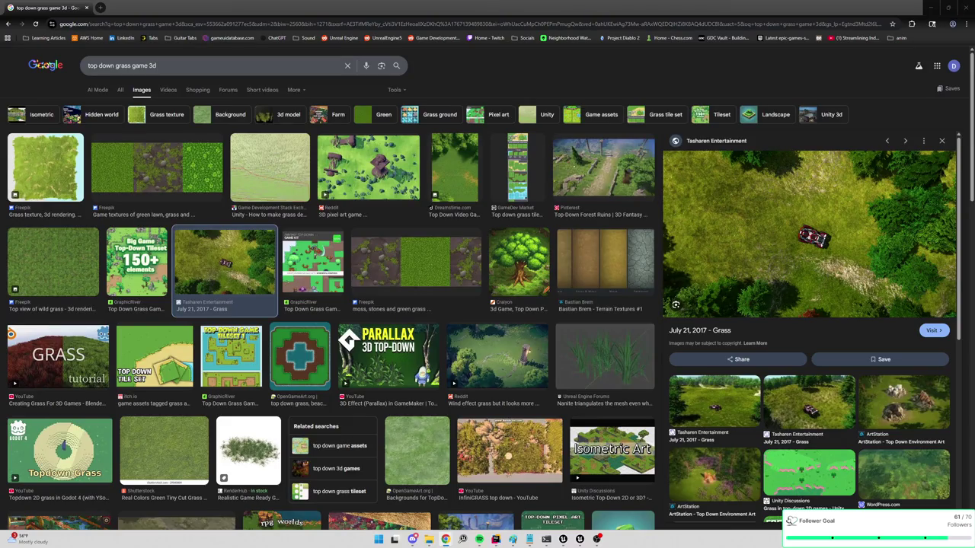
left_click(930, 7)
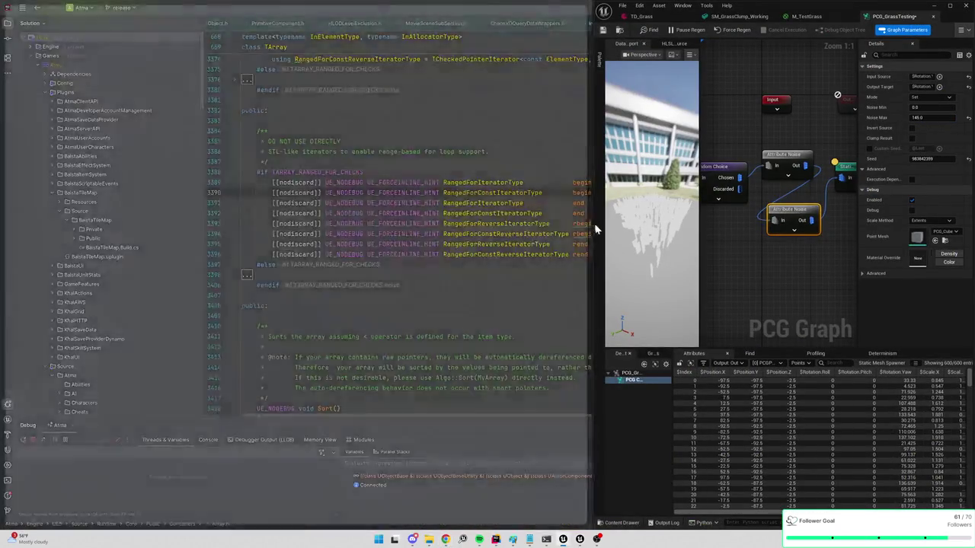
Widen the level editor beside the PCG graph and orbit to view the grass from above and angled
left_click_drag(594, 223, 674, 223)
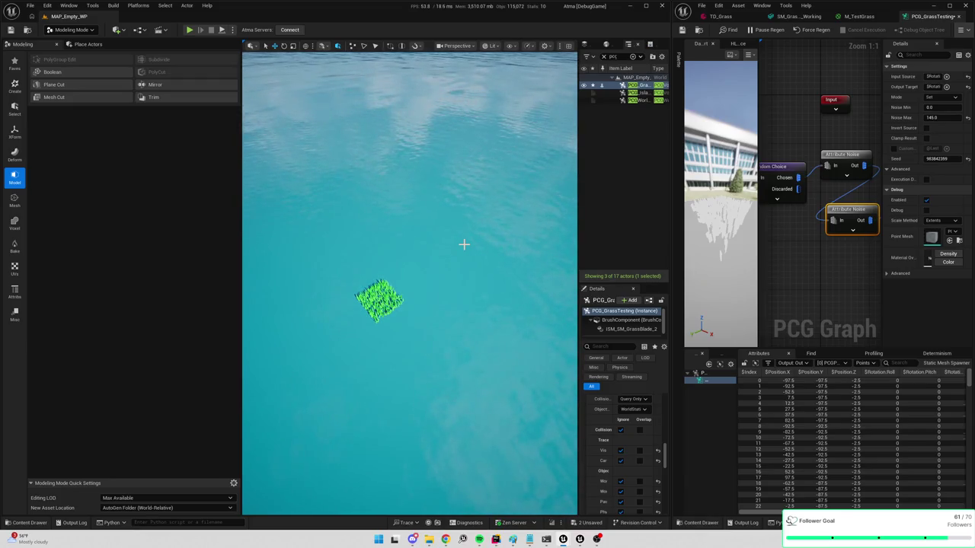
mouse_move(554, 228)
left_mouse_down()
mouse_move(553, 307)
mouse_move(517, 301)
mouse_move(547, 289)
mouse_move(561, 348)
mouse_move(345, 198)
left_mouse_up()
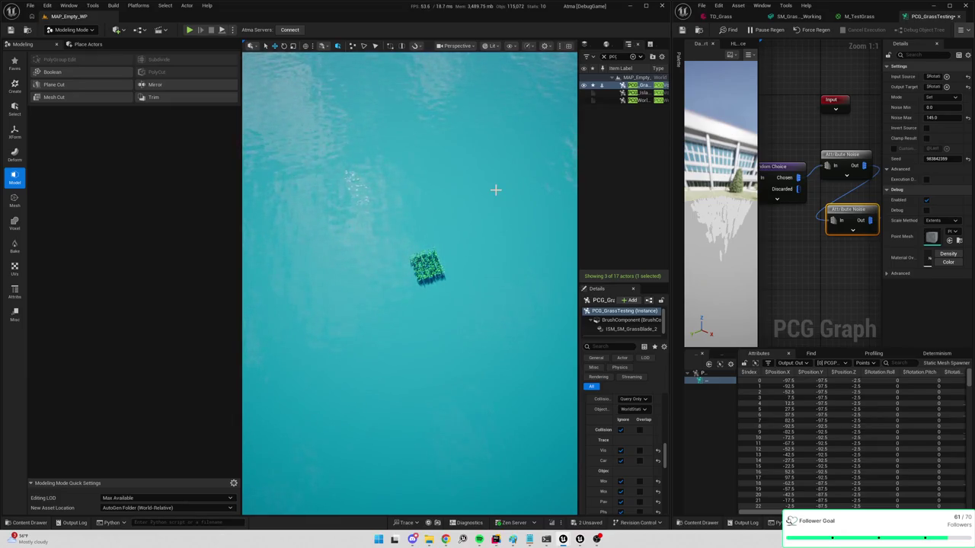
left_click_drag(374, 193, 310, 299)
Open the Content Drawer at the Content folder with the asset search cleared
key("ctrl+space")
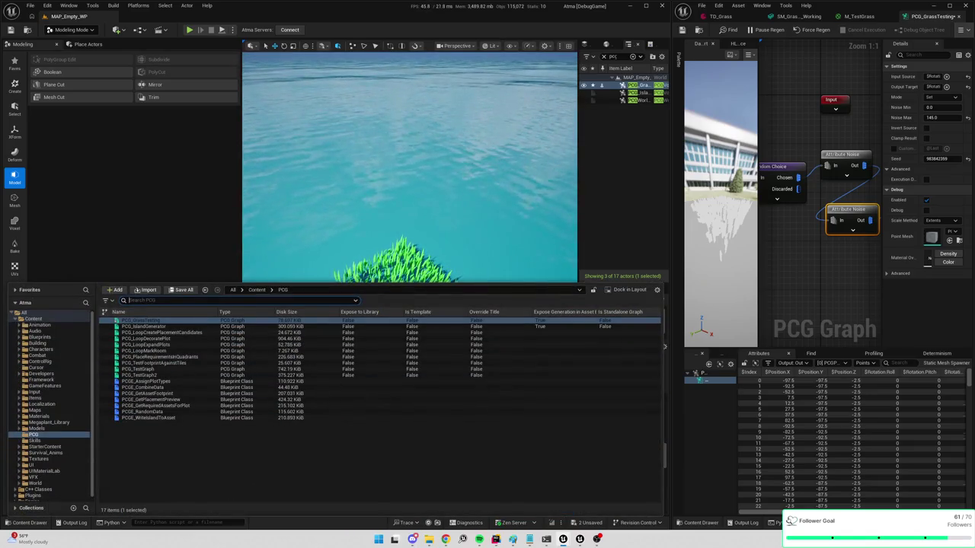
left_click(257, 290)
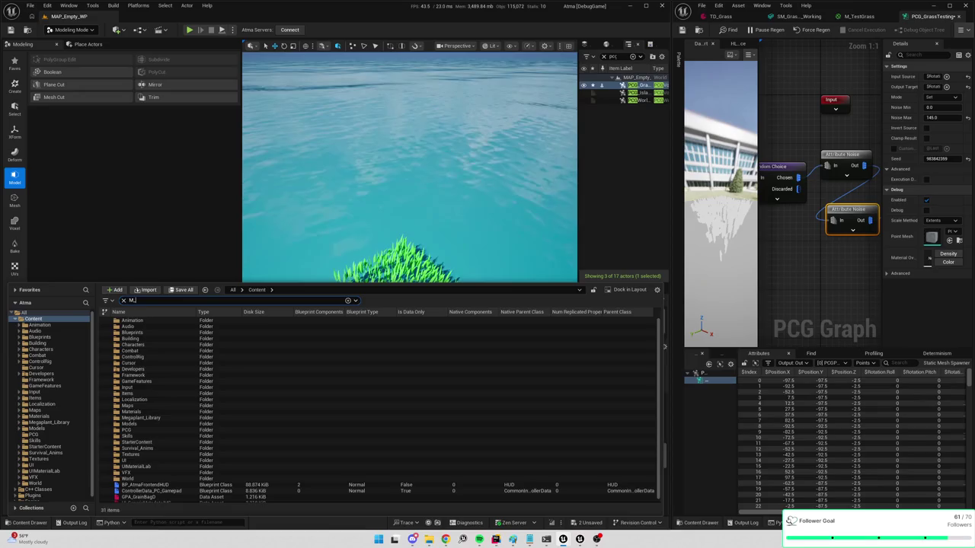
type("_")
key("BackSpace")
key("BackSpace")
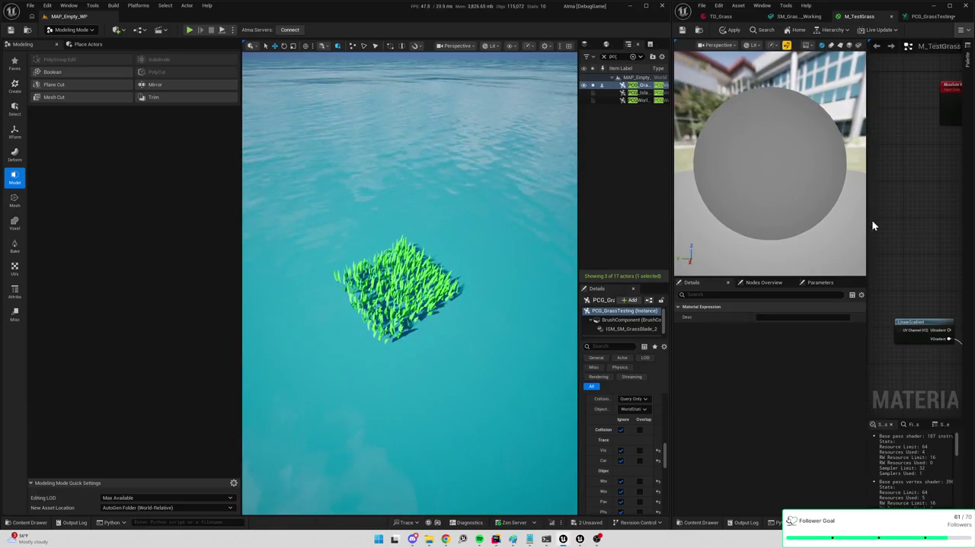
Set the SimpleGrassWind Multiply to 15.0 in M_TestGrass and apply it to the grass
left_click_drag(868, 220, 743, 217)
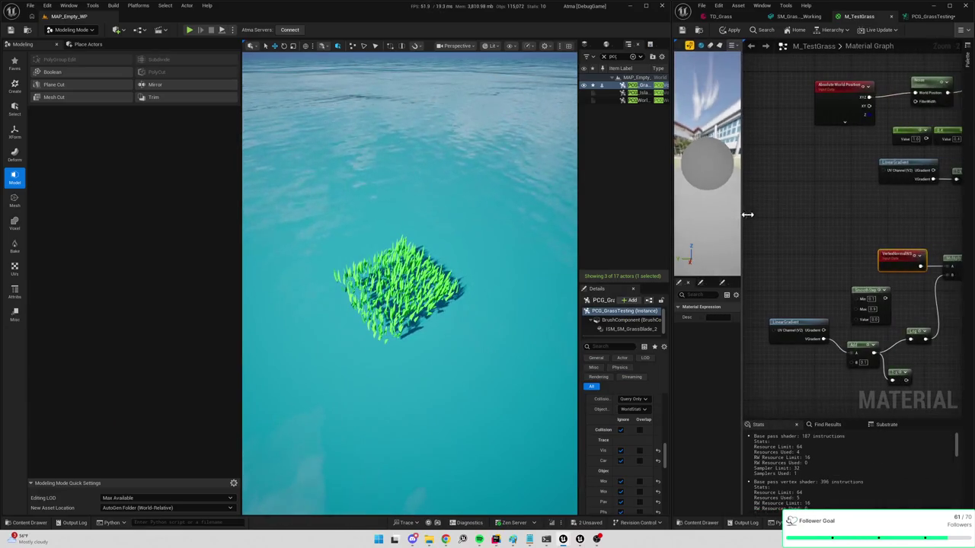
left_click_drag(879, 218, 795, 195)
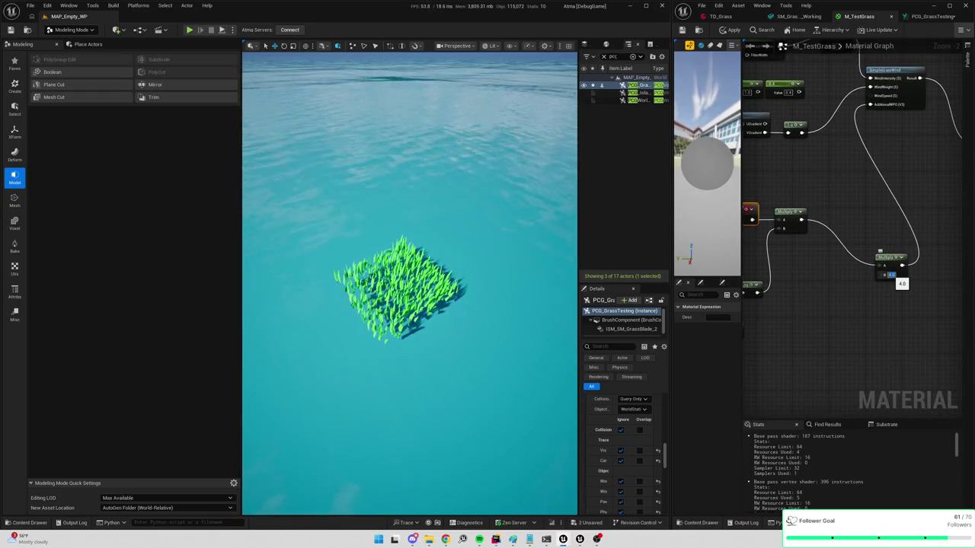
left_click(730, 29)
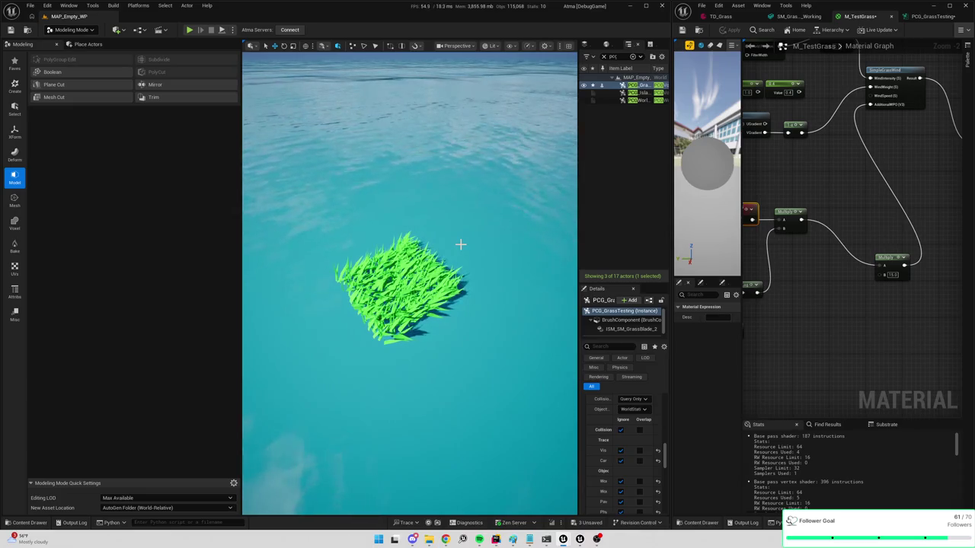
left_click_drag(470, 234, 250, 444)
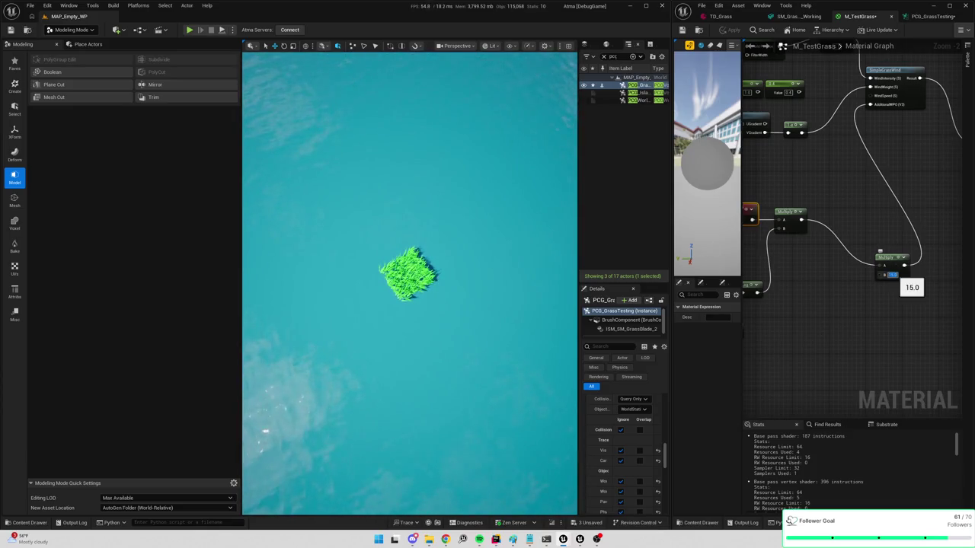
left_click(730, 30)
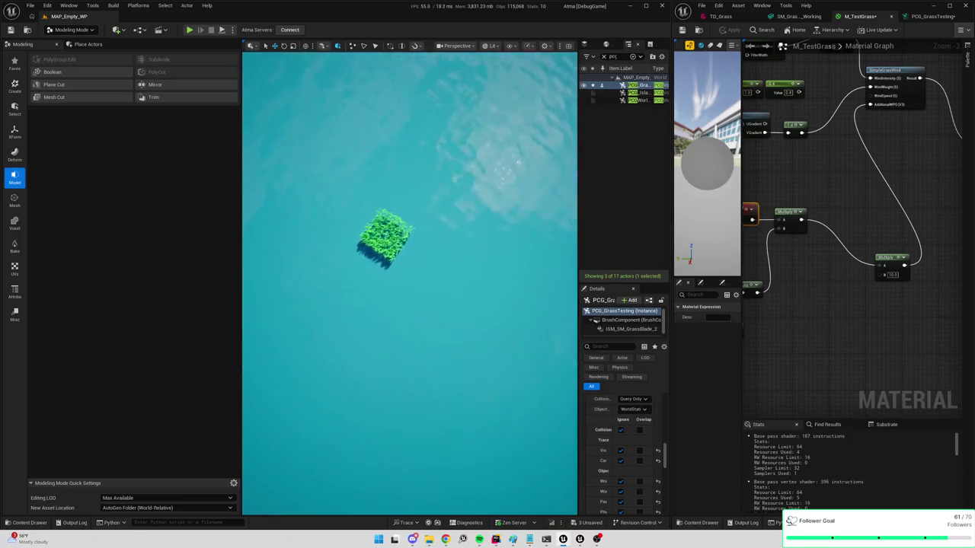
Raise the Attribute Noise Noise Max to 260 in PCG_GrassTesting and inspect the regenerated grass
left_click(796, 16)
left_click(720, 16)
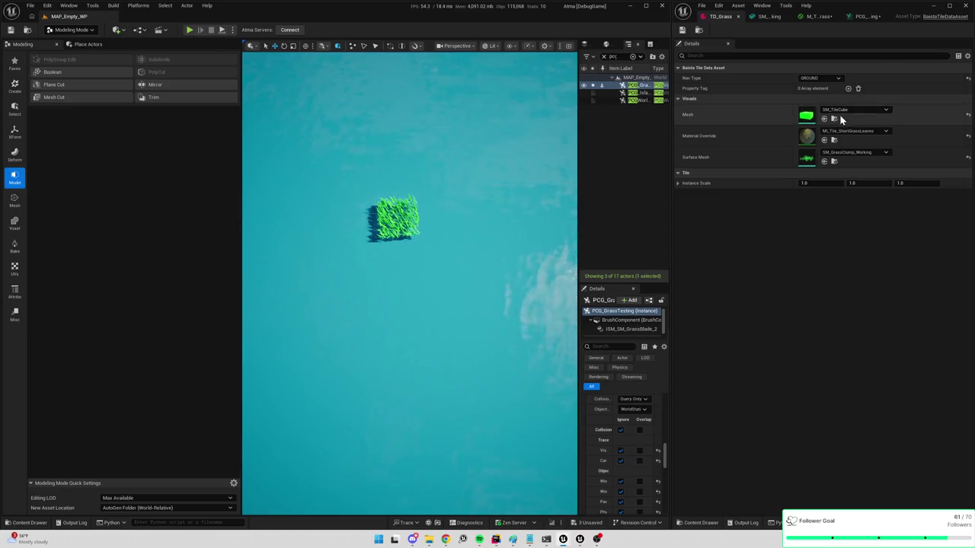
left_click(866, 16)
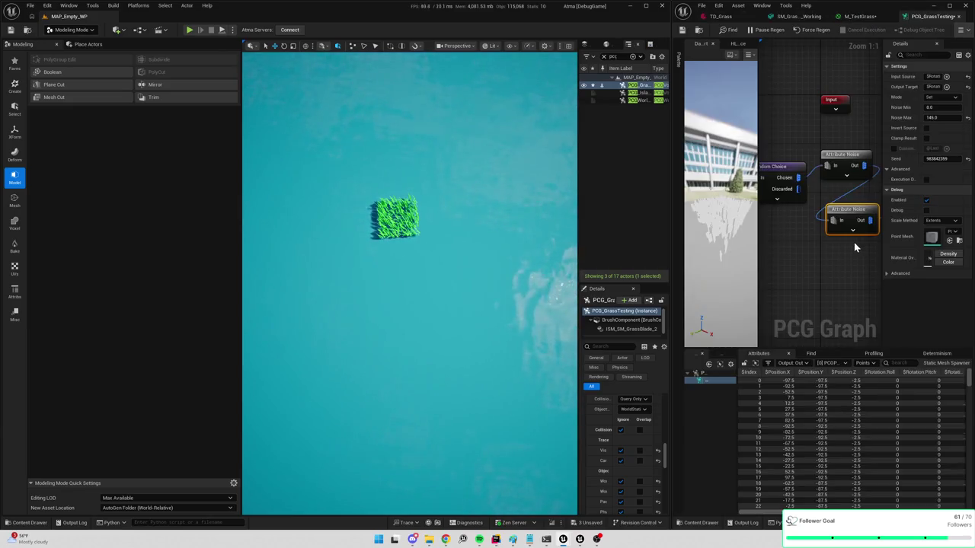
left_click(934, 117)
type("260")
key("Return")
mouse_move(540, 264)
left_mouse_down()
mouse_move(314, 243)
mouse_move(351, 246)
mouse_move(328, 245)
mouse_move(327, 220)
mouse_move(531, 138)
mouse_move(492, 157)
left_mouse_up()
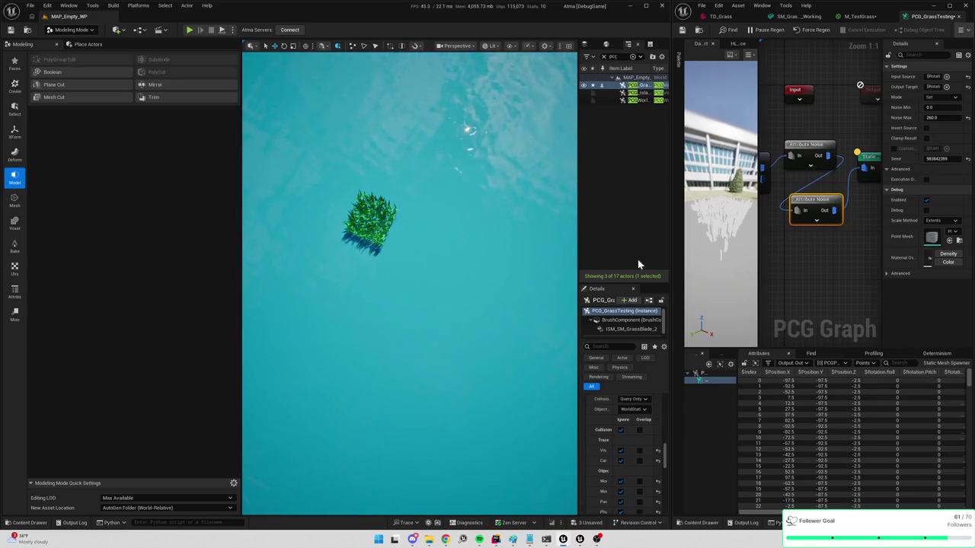
Re-apply the M_TestGrass material to the grass patch
left_click(867, 17)
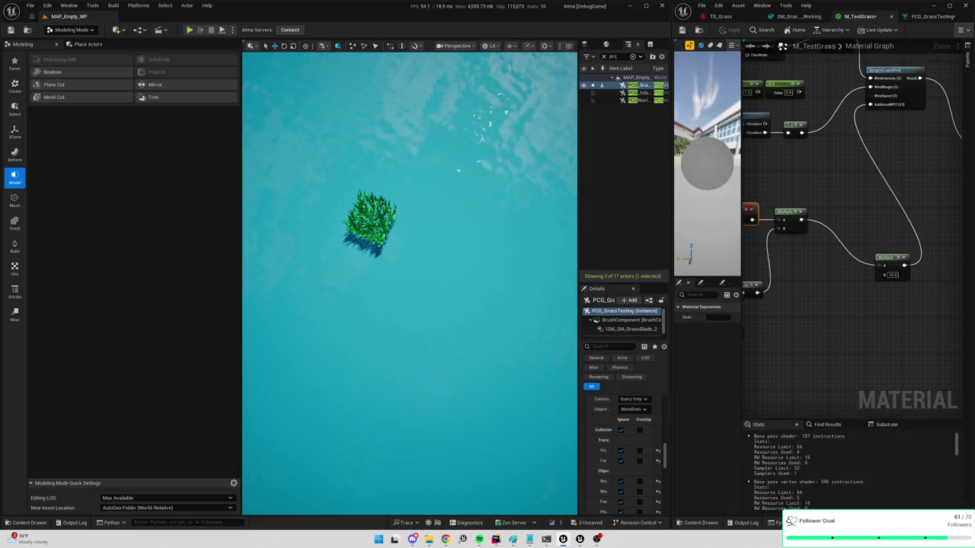
left_click(872, 225)
left_click(729, 30)
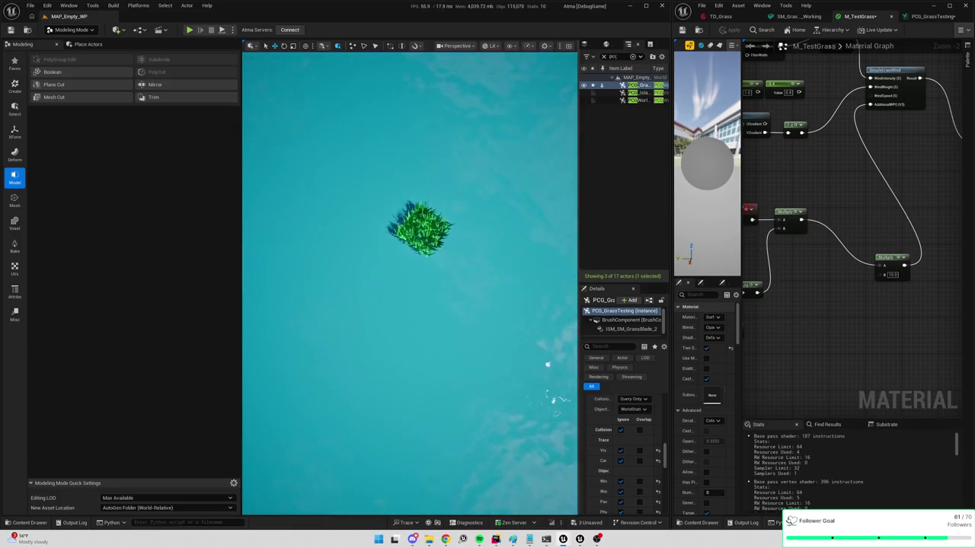
Set the Random Choice node's Fixed Number to 400 in PCG_GrassTesting
left_click(930, 16)
left_click(788, 146)
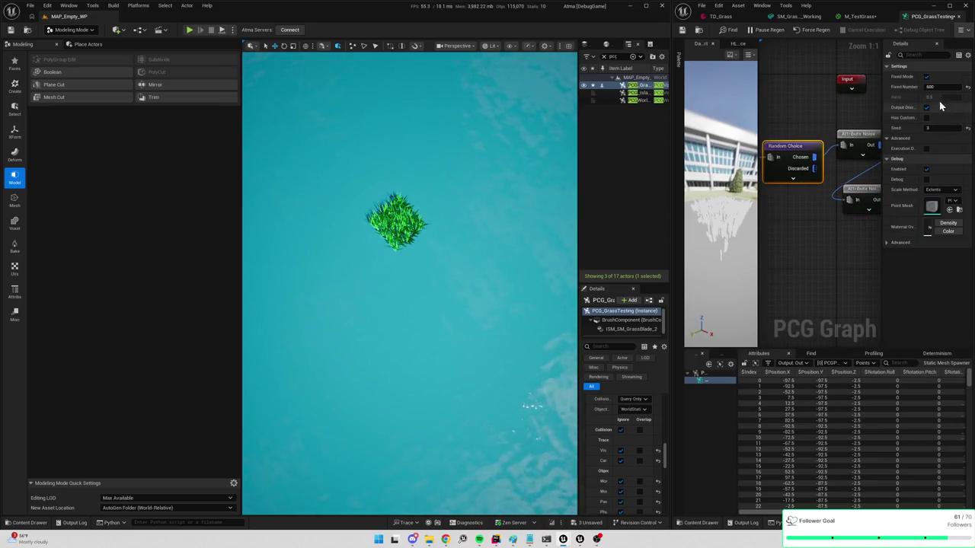
type("300")
key("Return")
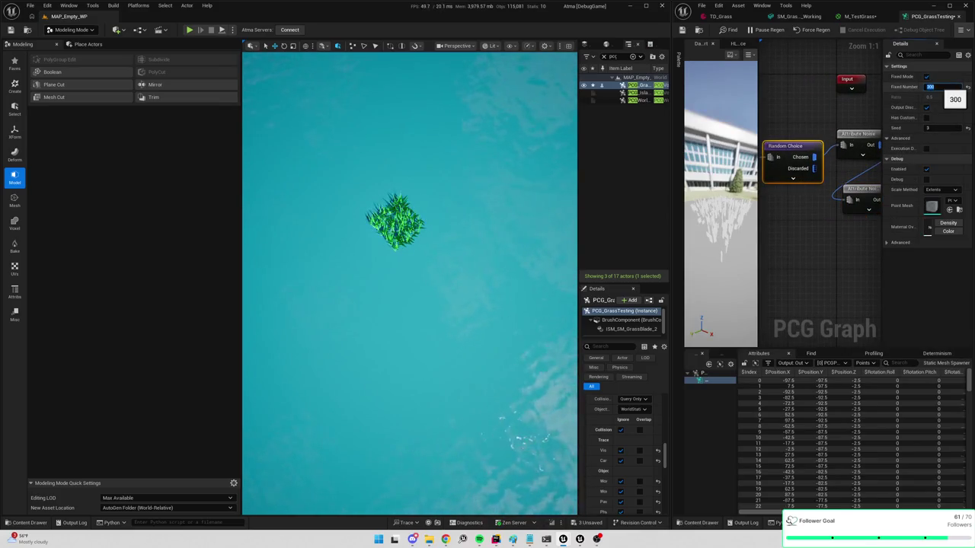
type("00")
key("Return")
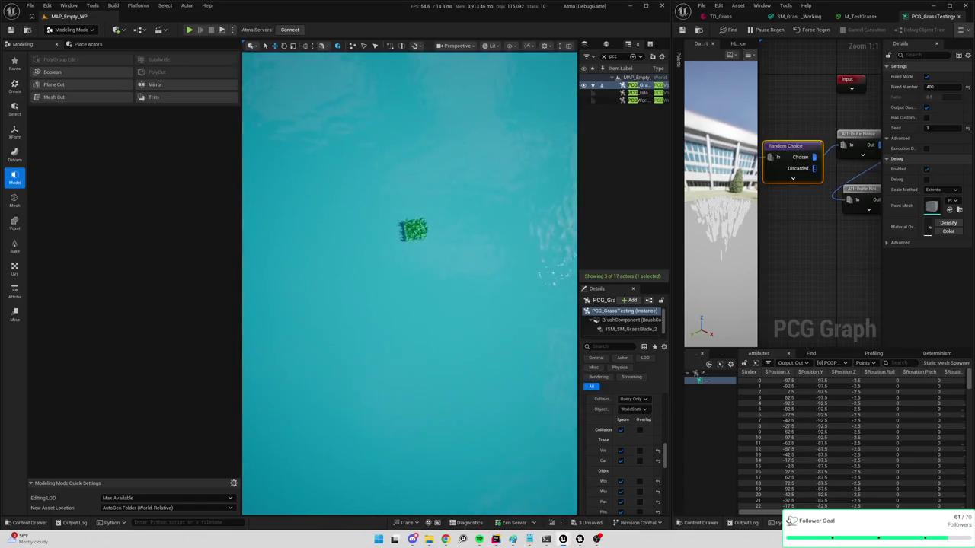
Edit the M_TestGrass Multiply node's B value and apply the material
left_click(861, 212)
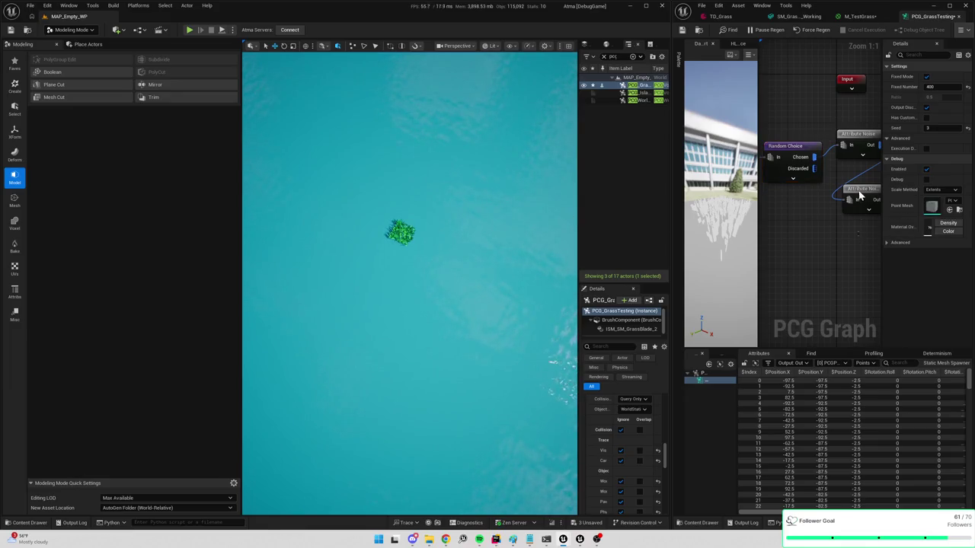
left_click(859, 17)
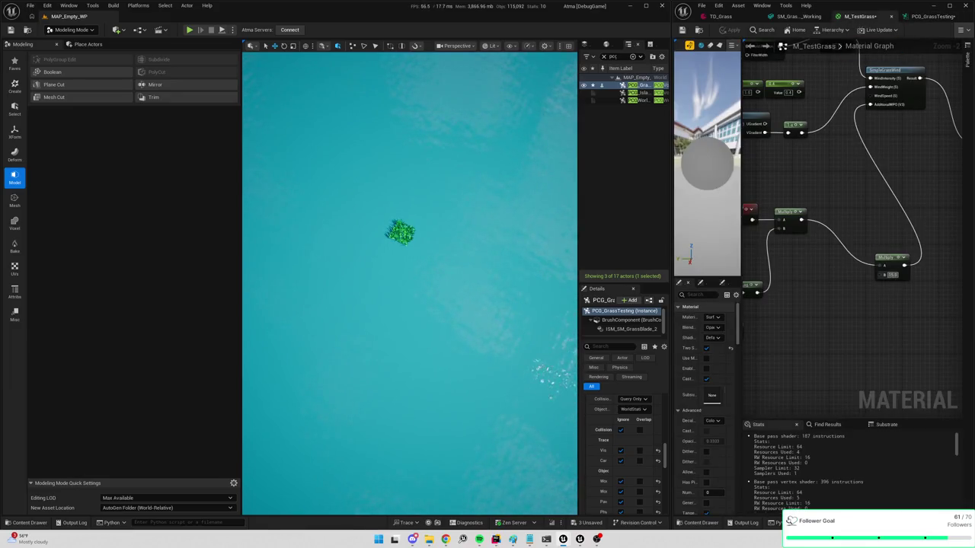
left_click(893, 275)
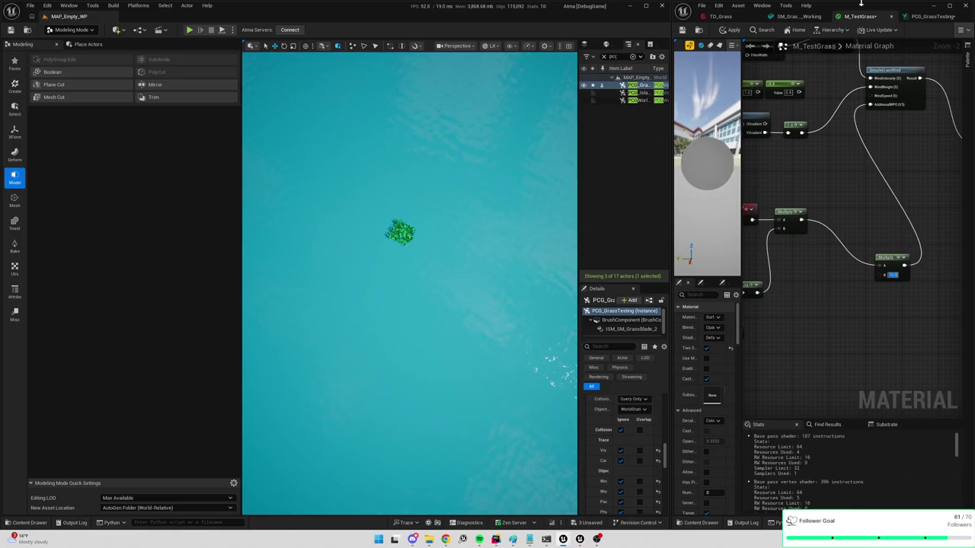
left_click(729, 32)
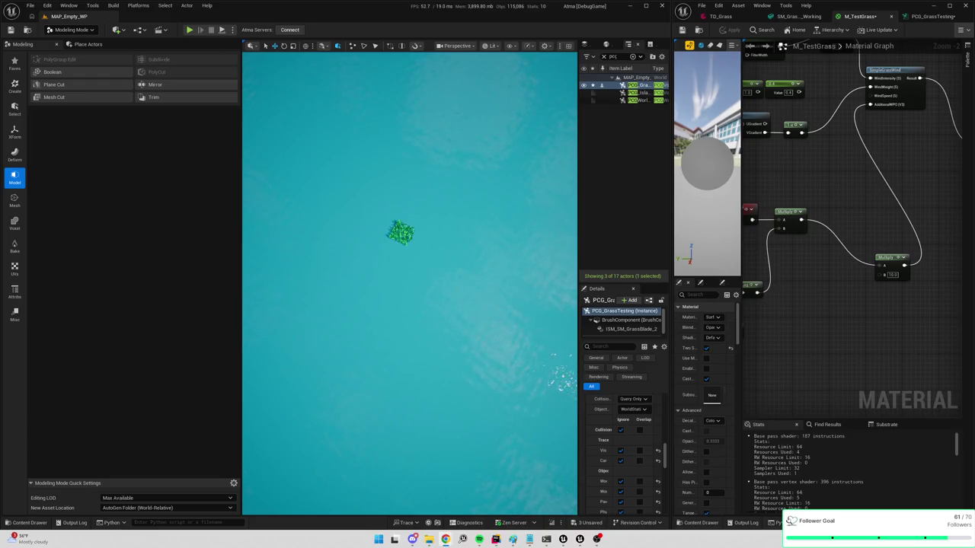
Maximize Chrome and search Google Images for 'star engine grass'
key("alt+Tab")
left_click_drag(481, 190, 474, 182)
double_click(474, 181)
left_click(211, 65)
type("grass")
key("Return")
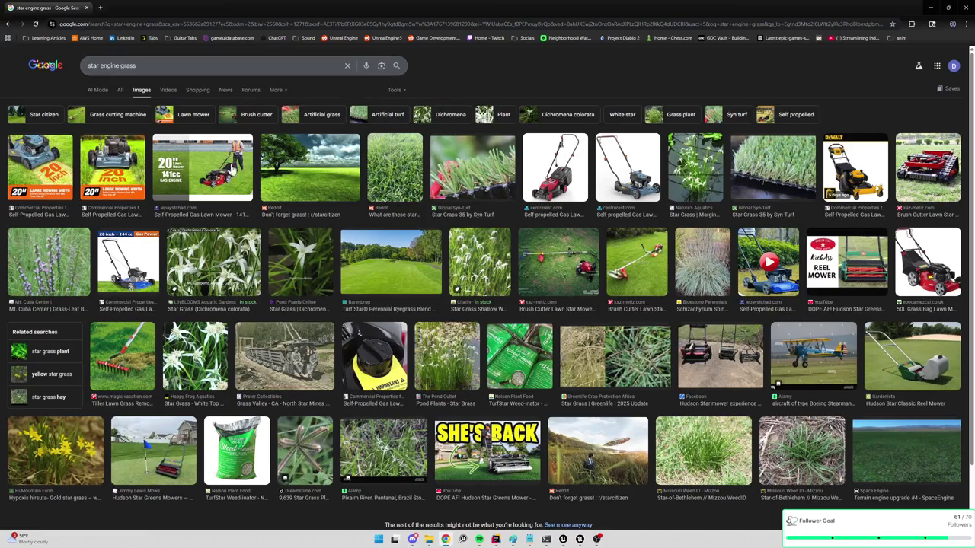
Refine the image search to 'star engine grass game'
left_click(116, 66)
type("game")
key("Return")
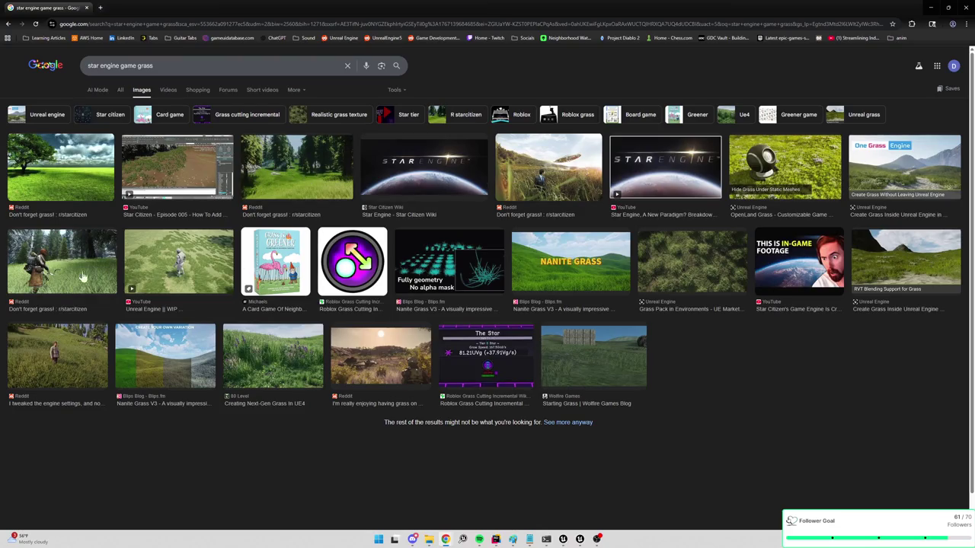
Preview Star Citizen, forest, flying saucer and archer grass screenshots, then minimize Chrome
left_click(72, 190)
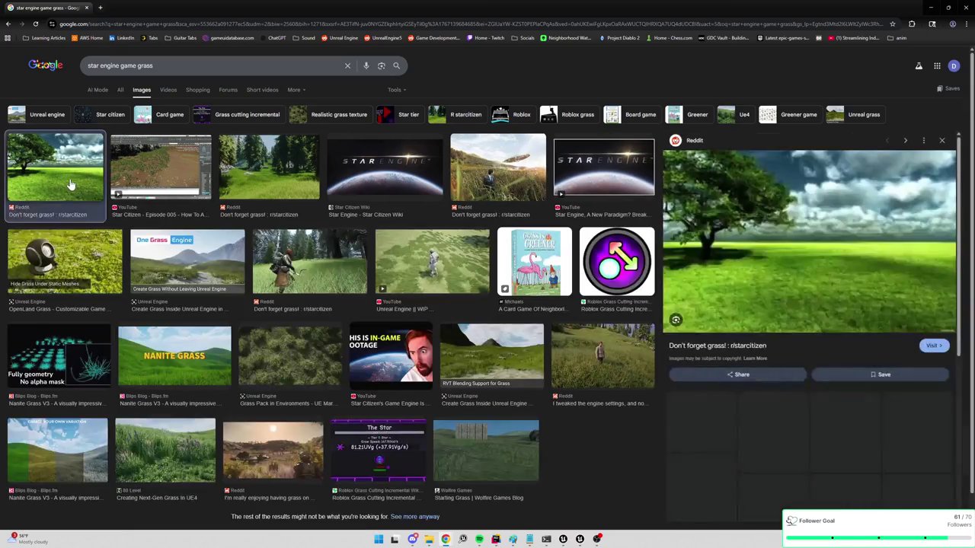
left_click(150, 180)
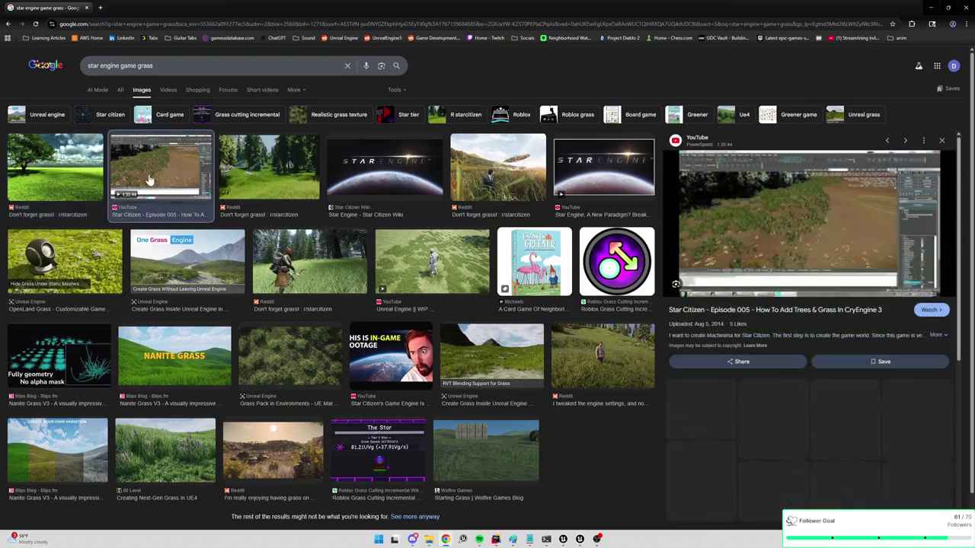
left_click(265, 172)
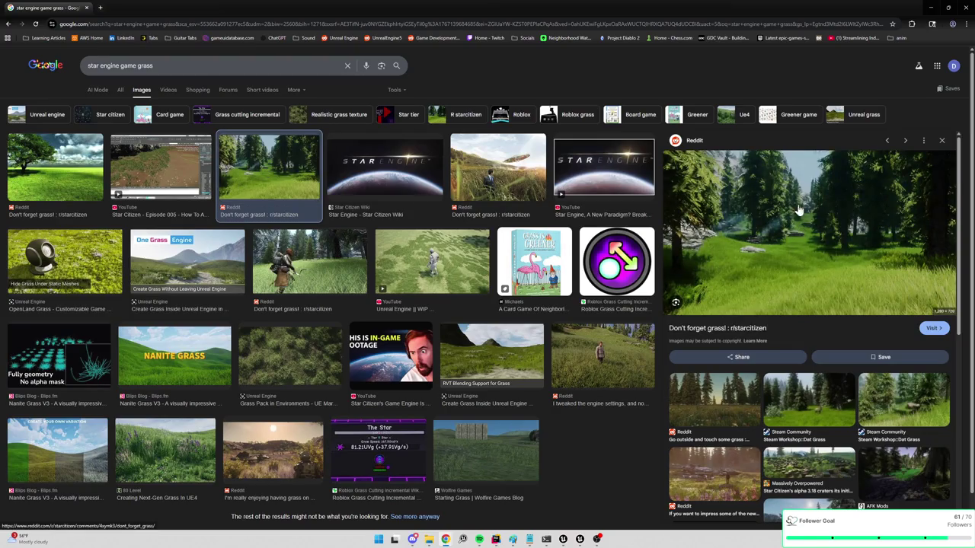
left_click(497, 167)
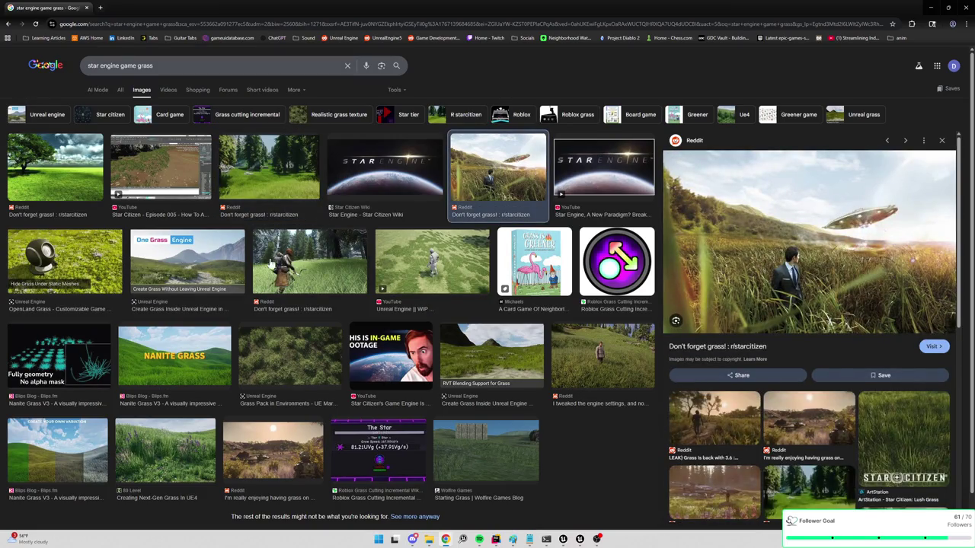
left_click(304, 264)
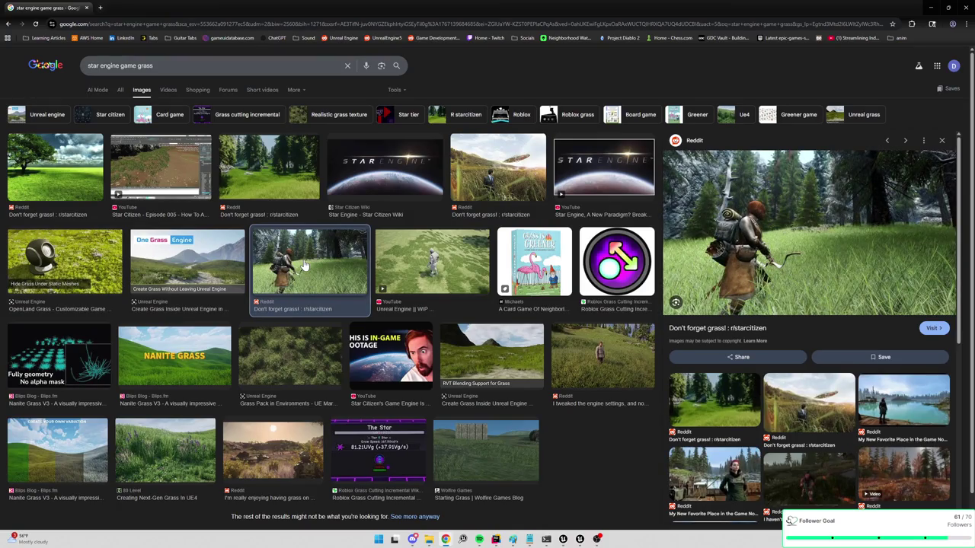
left_click(486, 177)
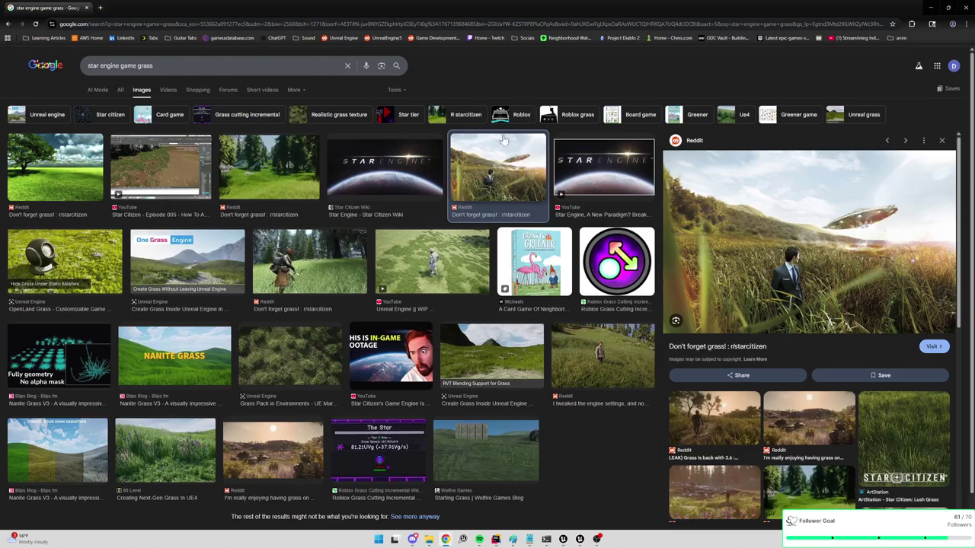
left_click(930, 8)
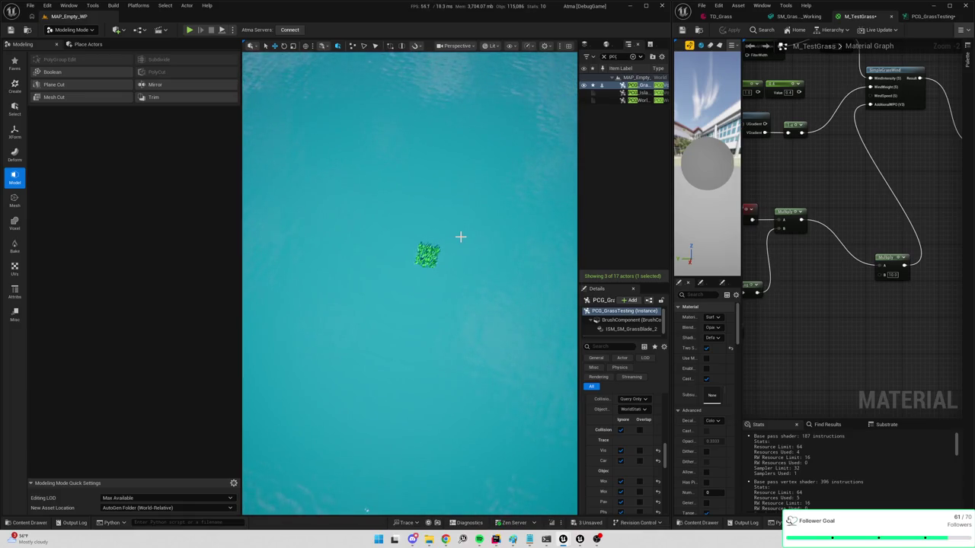
Widen the level editor beside M_TestGrass and frame the grass patch from directly above
mouse_move(451, 231)
left_mouse_down()
mouse_move(457, 130)
mouse_move(569, 417)
mouse_move(249, 329)
mouse_move(567, 418)
mouse_move(522, 460)
mouse_move(472, 342)
left_mouse_up()
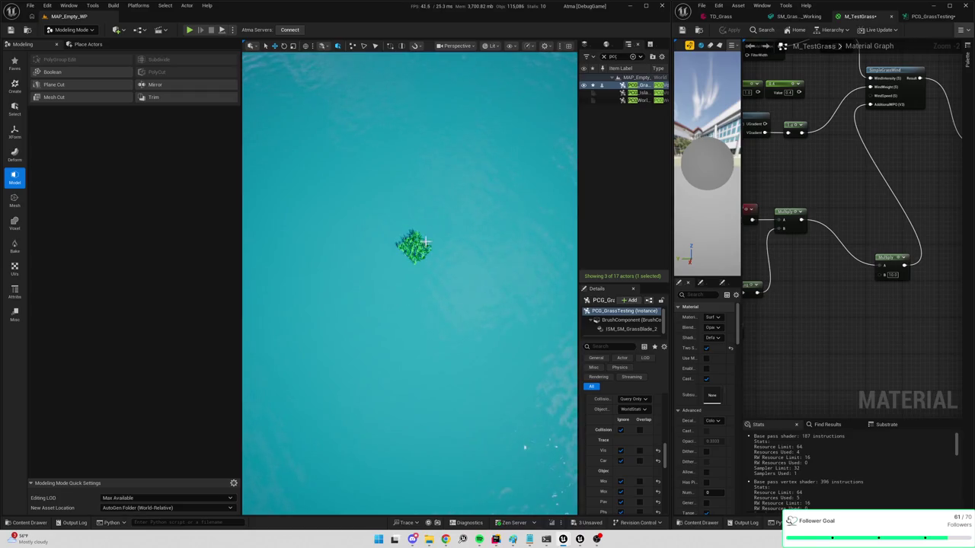
left_click_drag(672, 174, 759, 175)
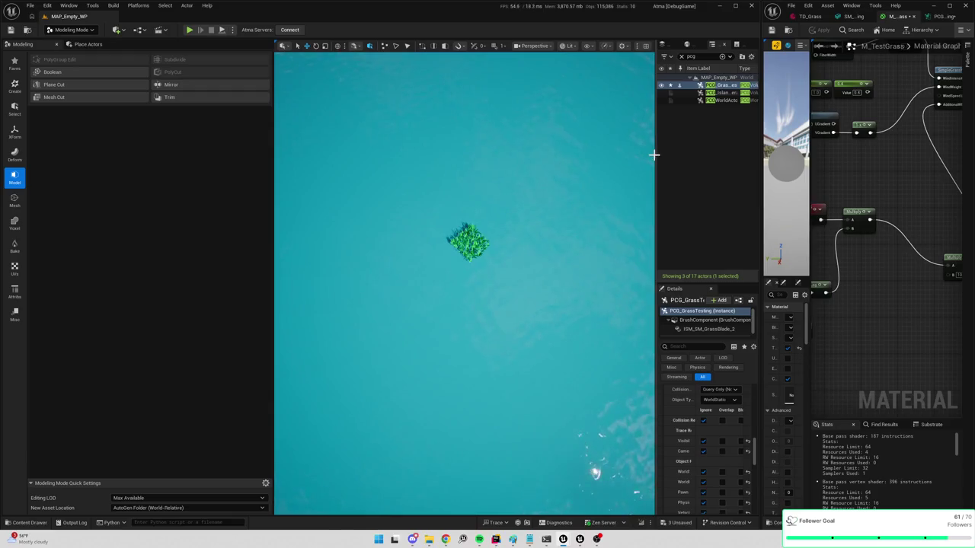
left_click_drag(563, 185, 582, 185)
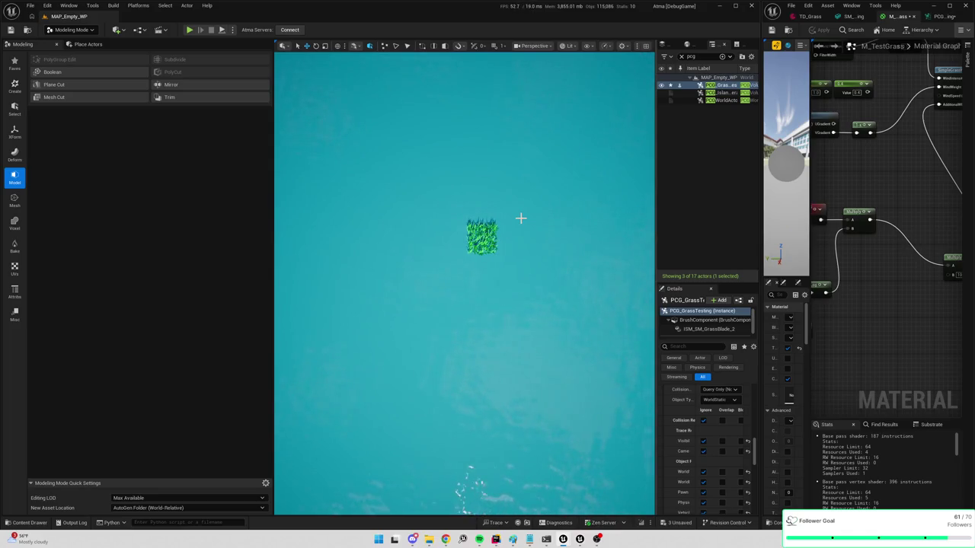
Filter the Outliner for 'direc', then duplicate the grass patch actor along Y and undo it
left_click(681, 56)
type("direc")
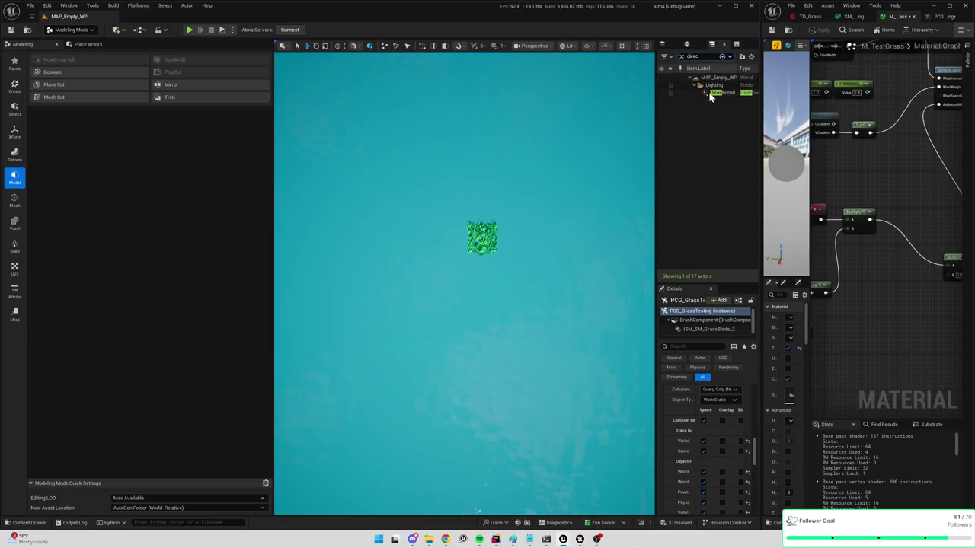
left_click(719, 93)
left_click(502, 229)
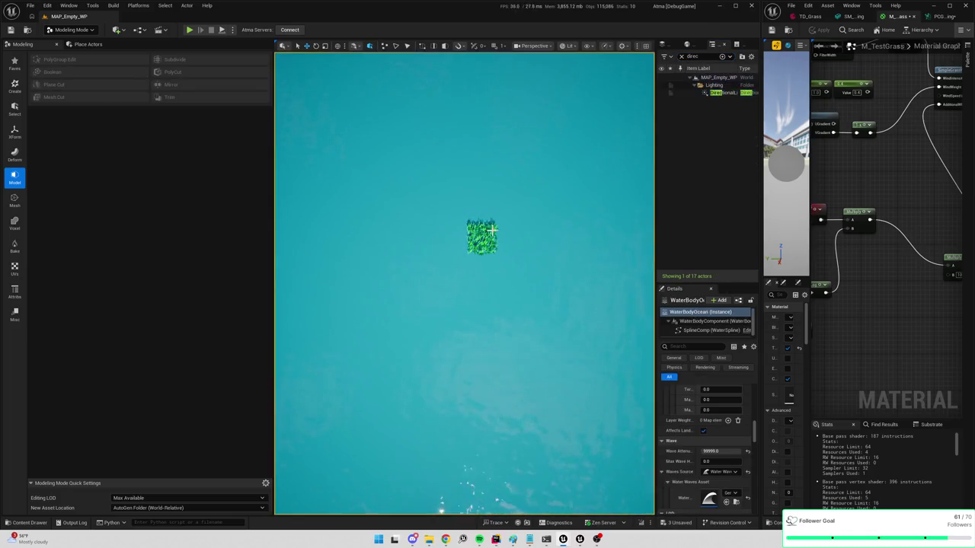
left_click(495, 226)
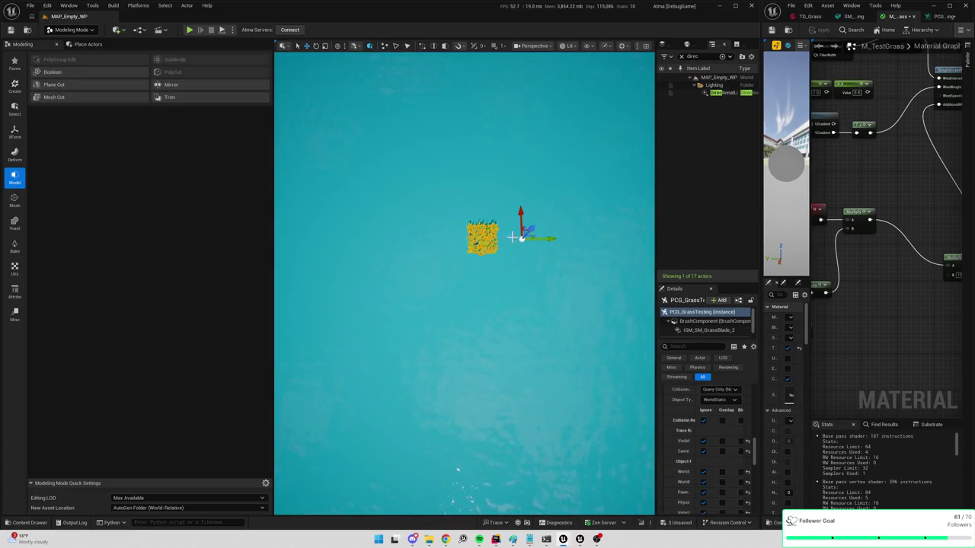
mouse_move(545, 238)
left_mouse_down()
mouse_move(582, 241)
mouse_move(554, 229)
left_mouse_up()
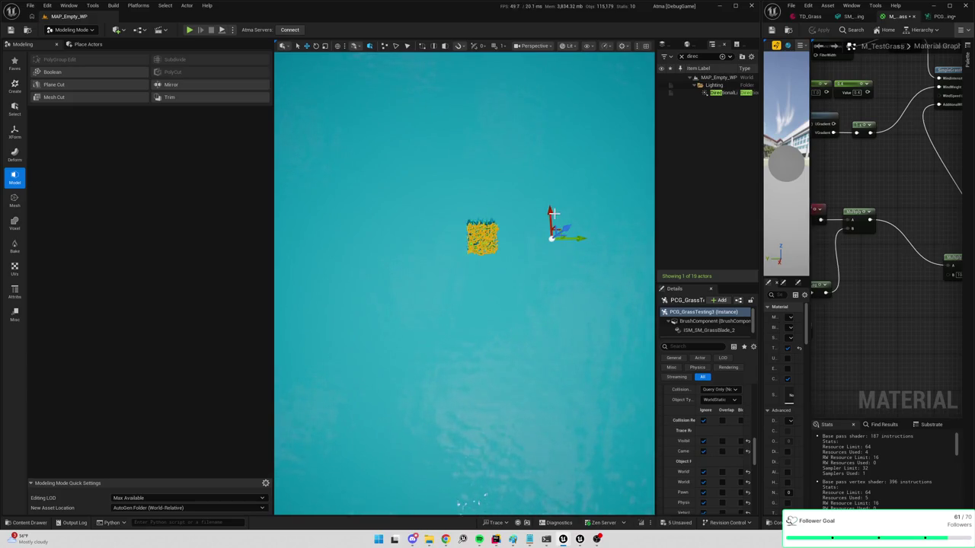
key("ctrl+z")
key("ctrl+z")
key("ctrl+z")
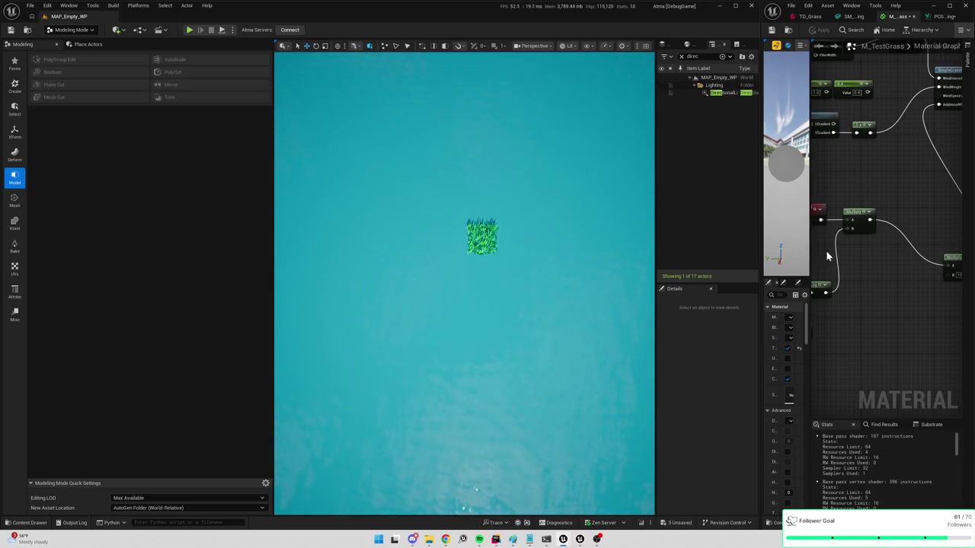
Tilt the view and filter the Content Drawer by 'cube'
left_click_drag(429, 242, 476, 261)
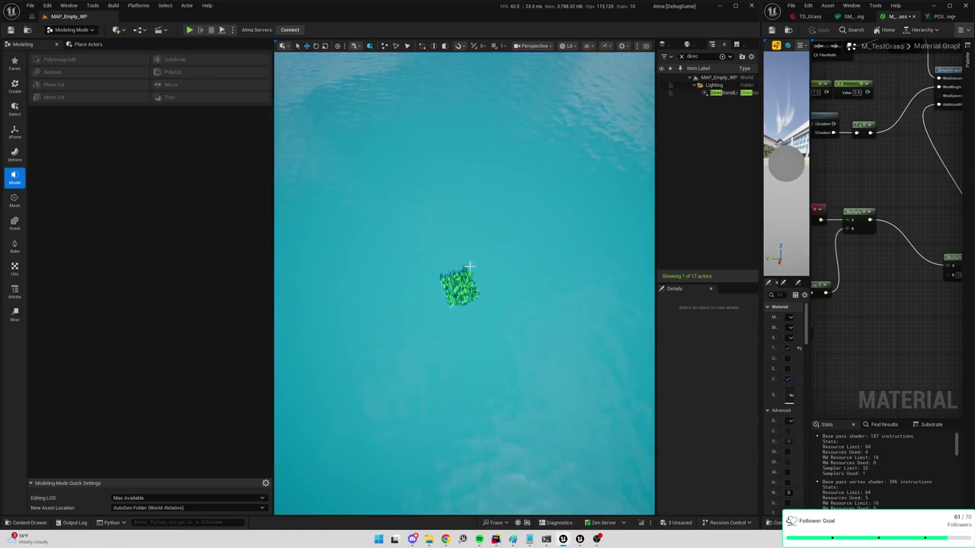
key("ctrl+space")
type("cube")
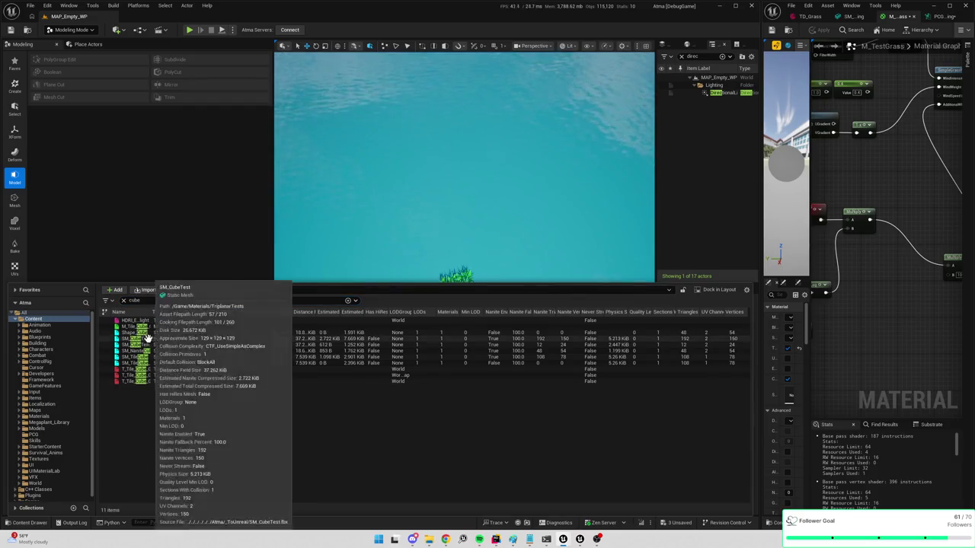
Place SM_TileCube in the level, then delete it
mouse_move(139, 356)
left_click_drag(139, 355, 427, 204)
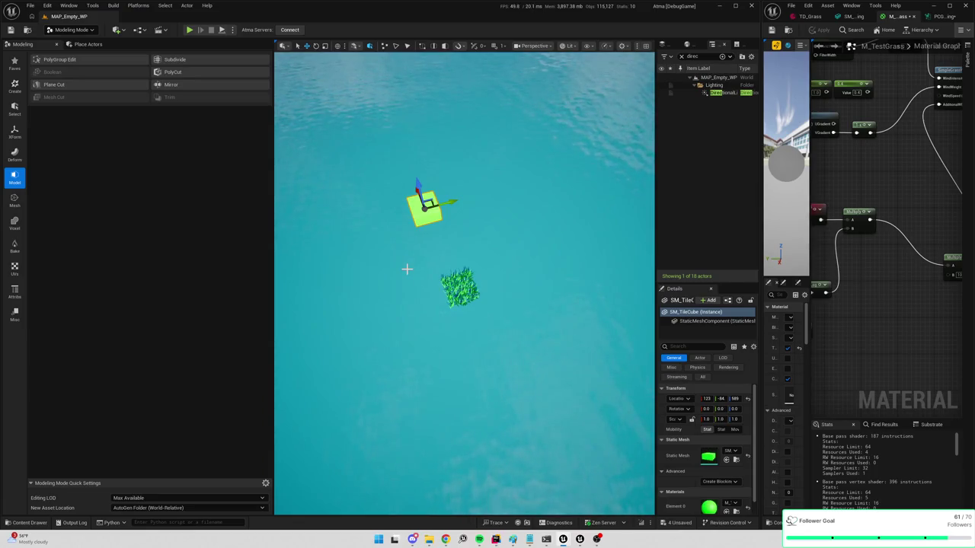
key("Delete")
key("ctrl+space")
Place SM_TileCube_NonNanite near the grass and give it the M_Tile_Cube_Grass material
mouse_move(137, 360)
left_click_drag(137, 359, 445, 223)
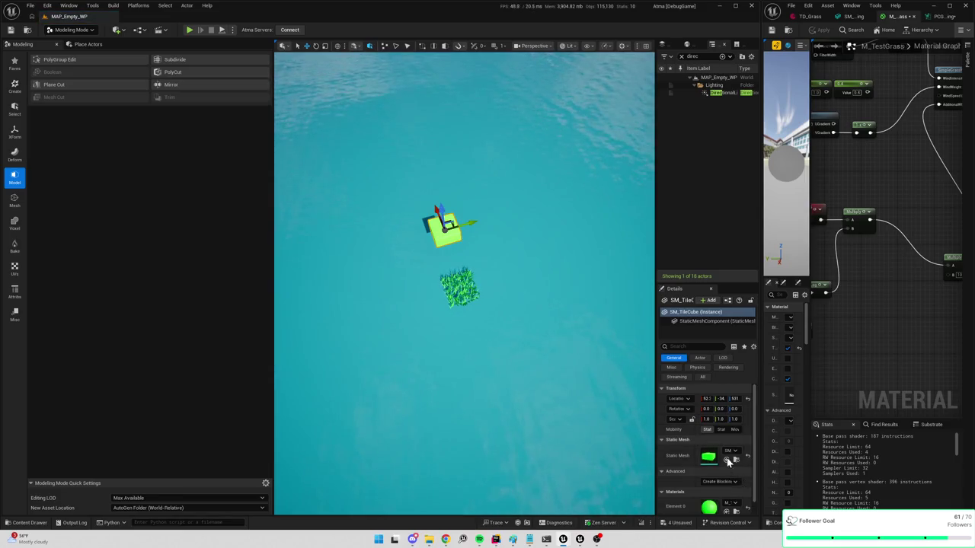
left_click(731, 504)
type("grass")
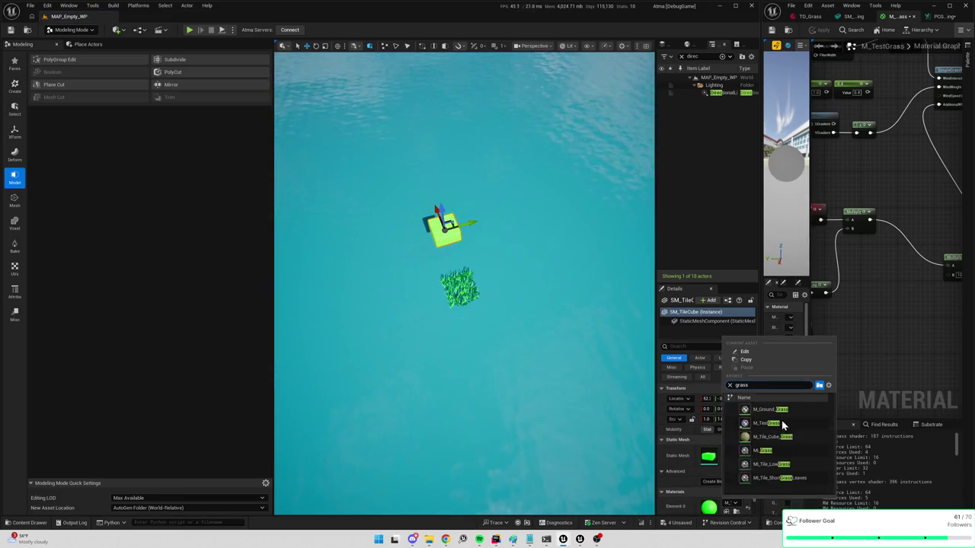
mouse_move(778, 441)
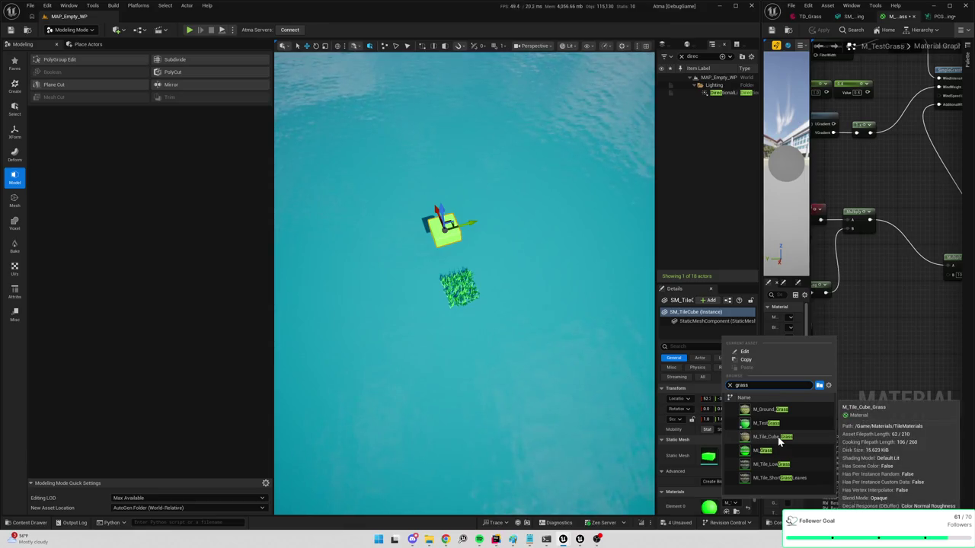
left_click(778, 439)
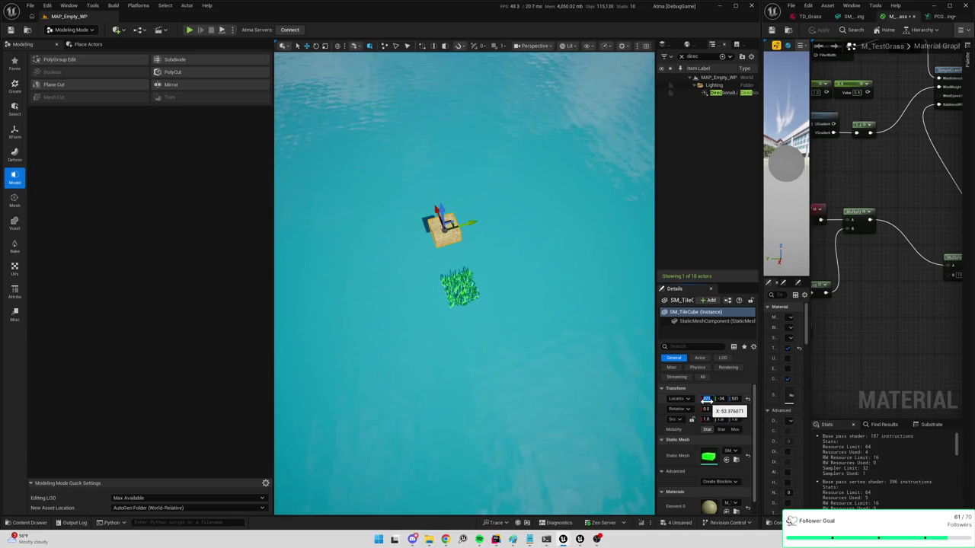
Move the cube to location 0, 0, -50 with scale 2.0, then zoom out
left_click(706, 399)
type("0")
key("Tab")
type("0")
key("Tab")
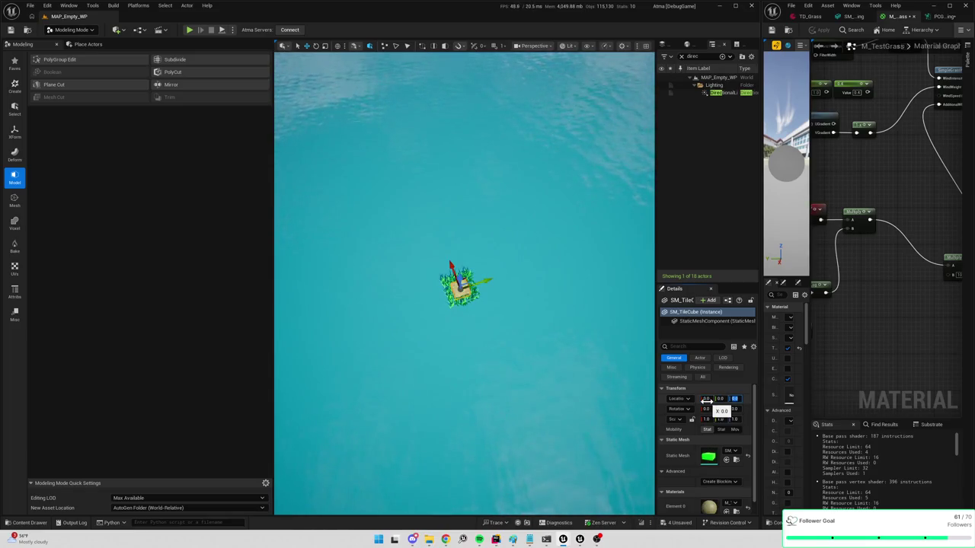
key("Return")
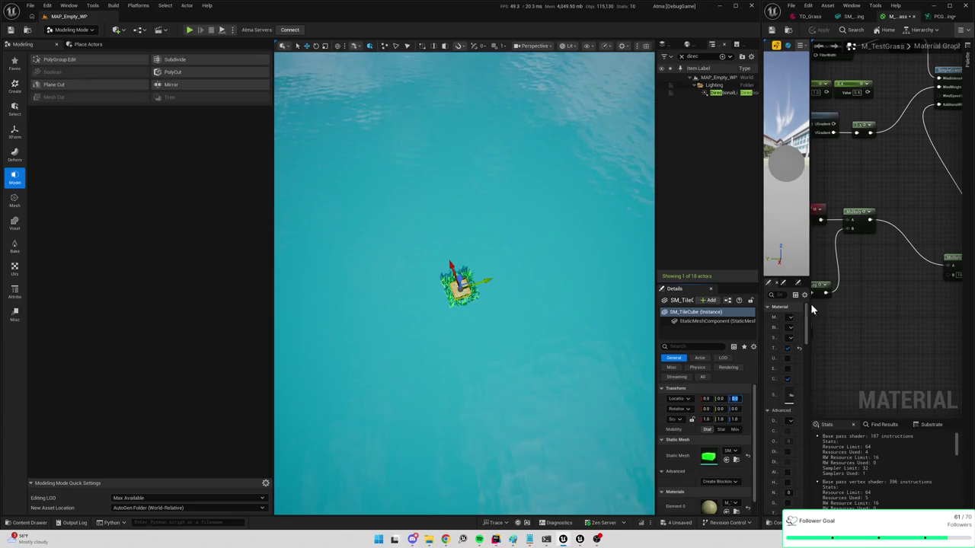
key("f")
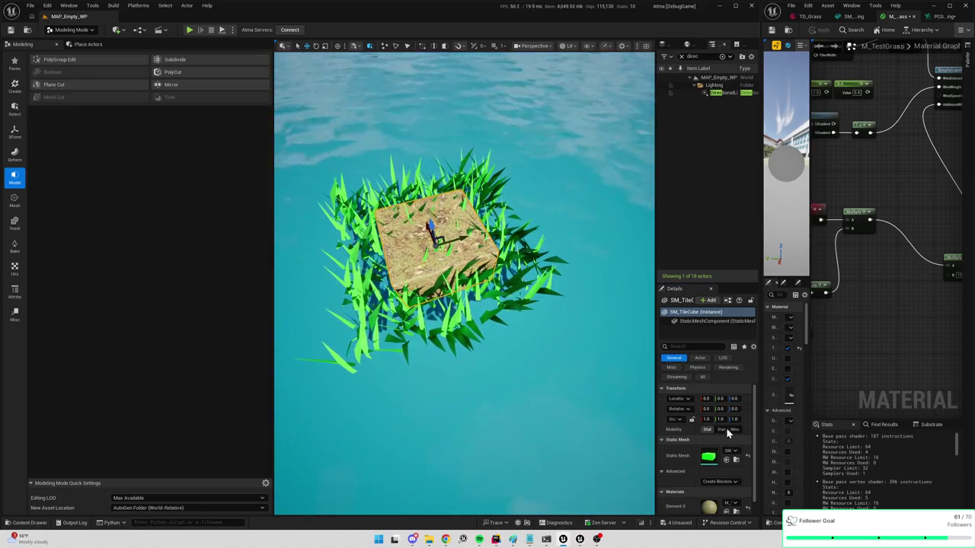
left_click(735, 399)
type("-50")
key("Return")
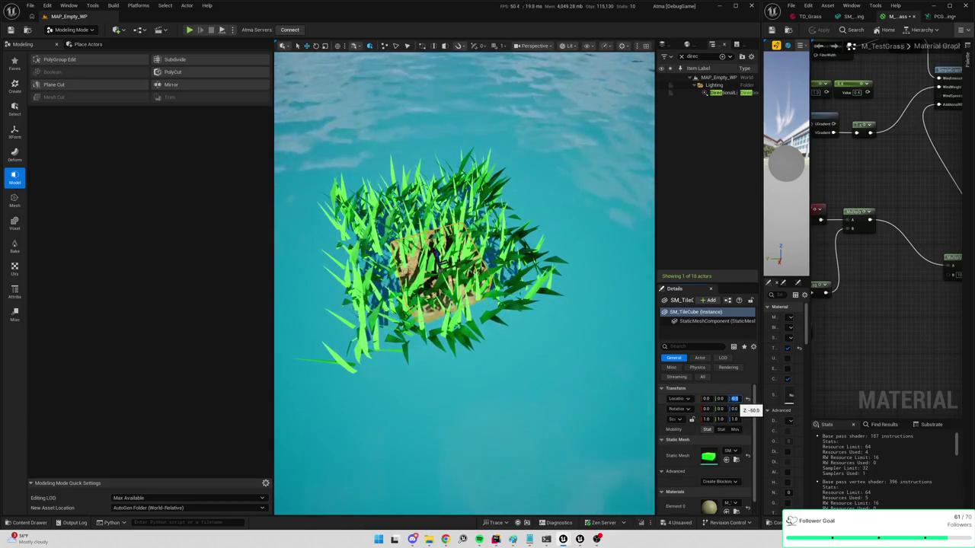
type("2")
key("Tab")
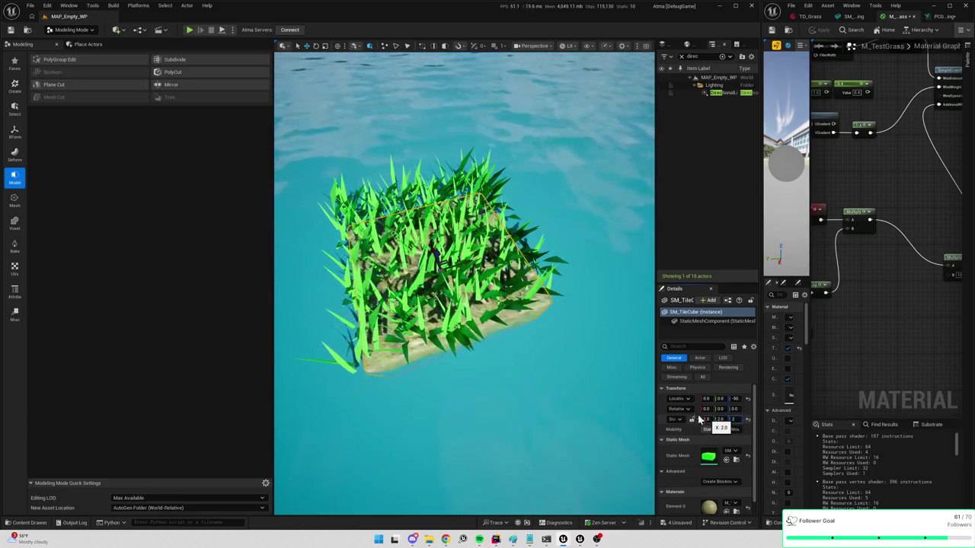
scroll(457, 274, "down", 10)
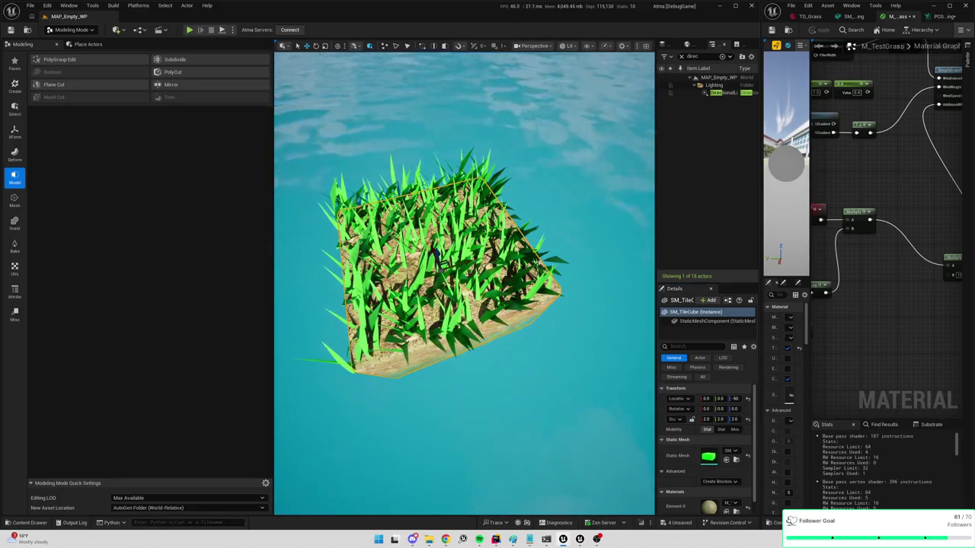
scroll(564, 235, "down", 4)
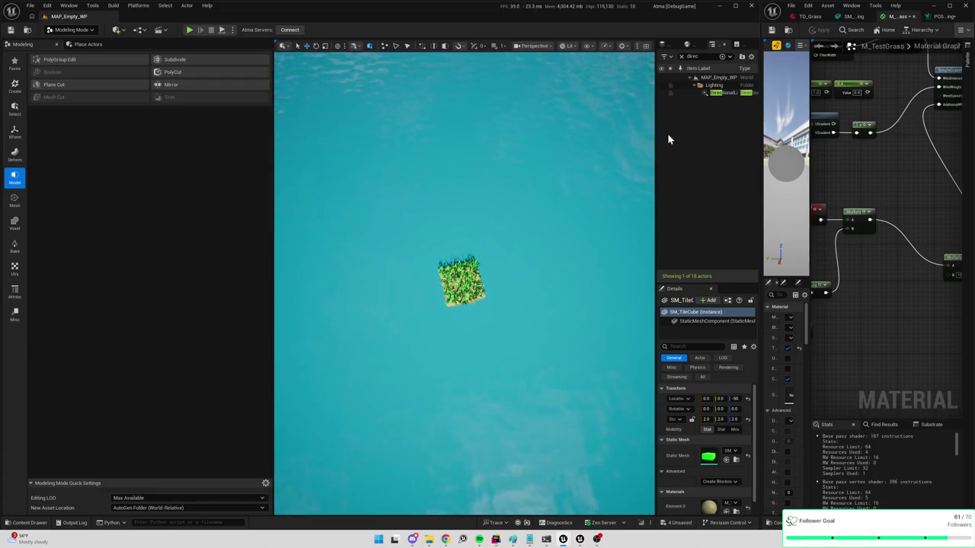
Focus on the DirectionalLight from the Outliner and preview the game view with G
double_click(714, 93)
mouse_move(464, 282)
left_mouse_down()
mouse_move(472, 228)
mouse_move(480, 266)
mouse_move(487, 259)
mouse_move(442, 302)
left_mouse_up()
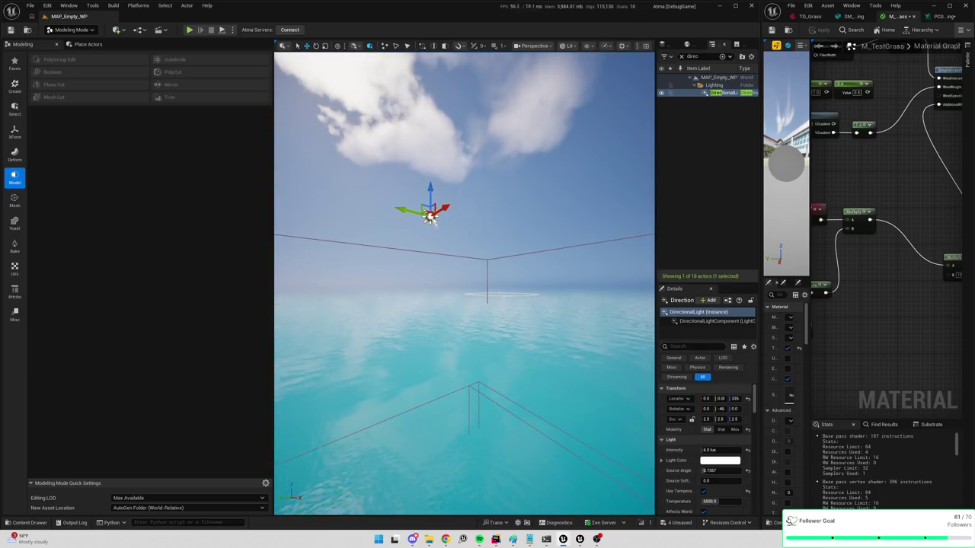
left_click_drag(430, 216, 412, 221)
mouse_move(524, 269)
left_mouse_down()
mouse_move(514, 294)
mouse_move(518, 251)
mouse_move(525, 271)
left_mouse_up()
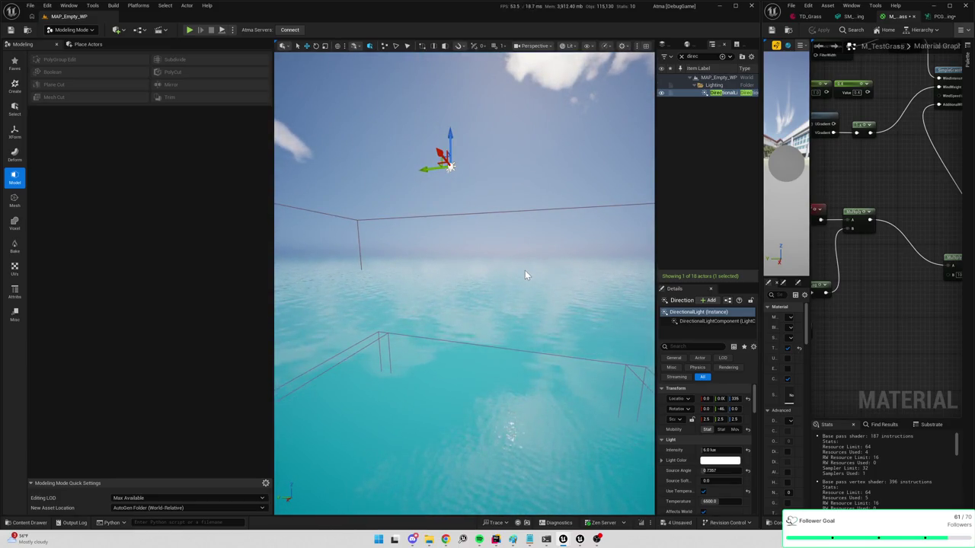
left_click_drag(655, 389, 632, 389)
left_click_drag(533, 343, 533, 305)
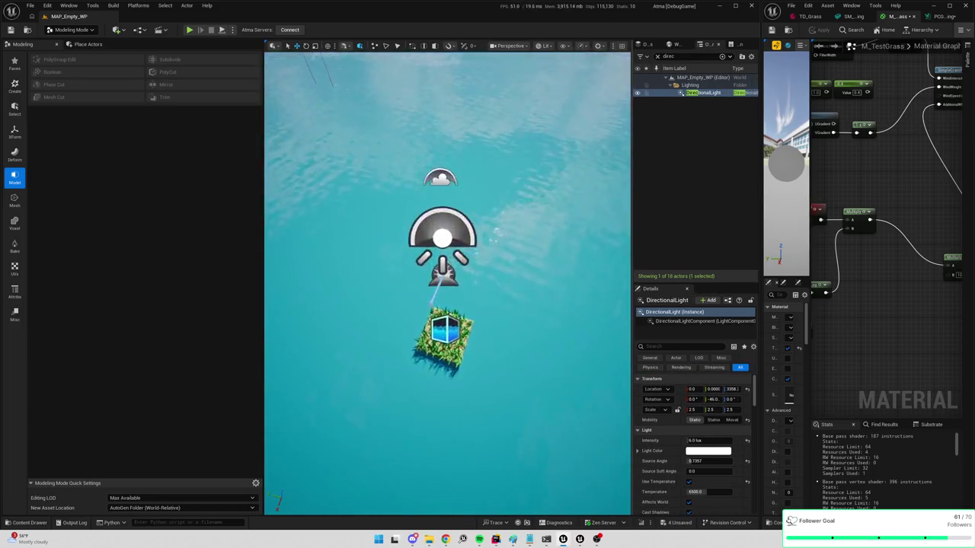
key("g")
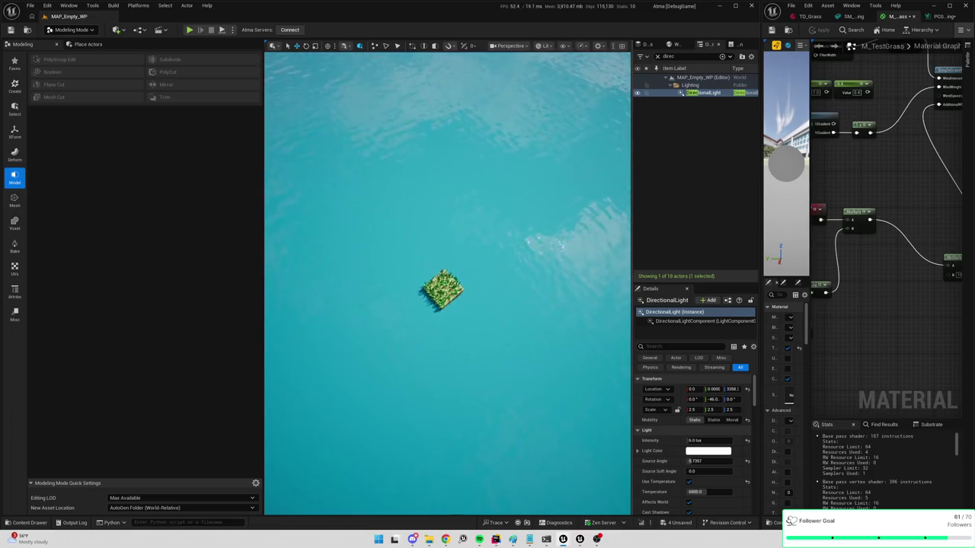
Try sun pitches of -64, -25 and 0 to compare the island's shadow
mouse_move(712, 399)
left_mouse_down()
mouse_move(733, 399)
mouse_move(693, 399)
mouse_move(718, 399)
left_mouse_up()
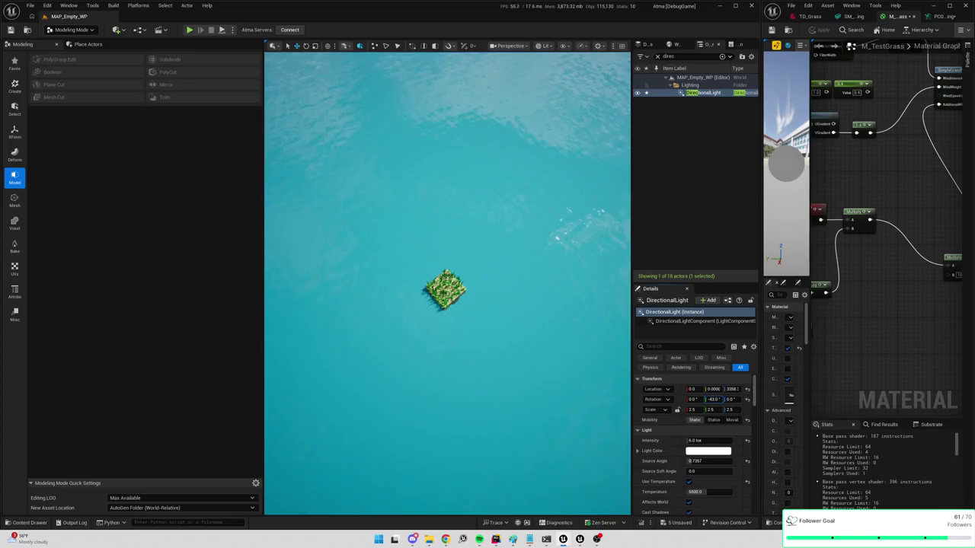
left_click_drag(724, 399, 721, 399)
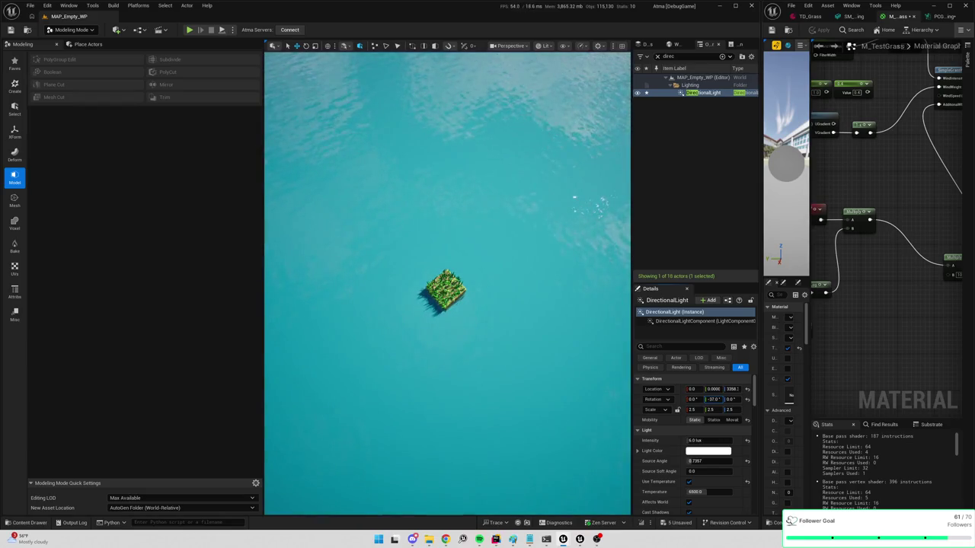
left_click_drag(565, 336, 565, 336)
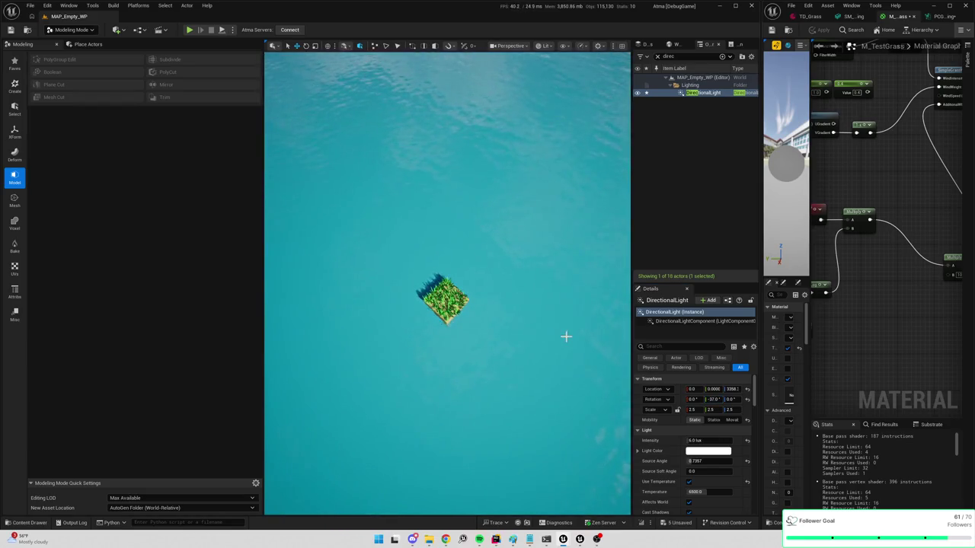
left_click(714, 399)
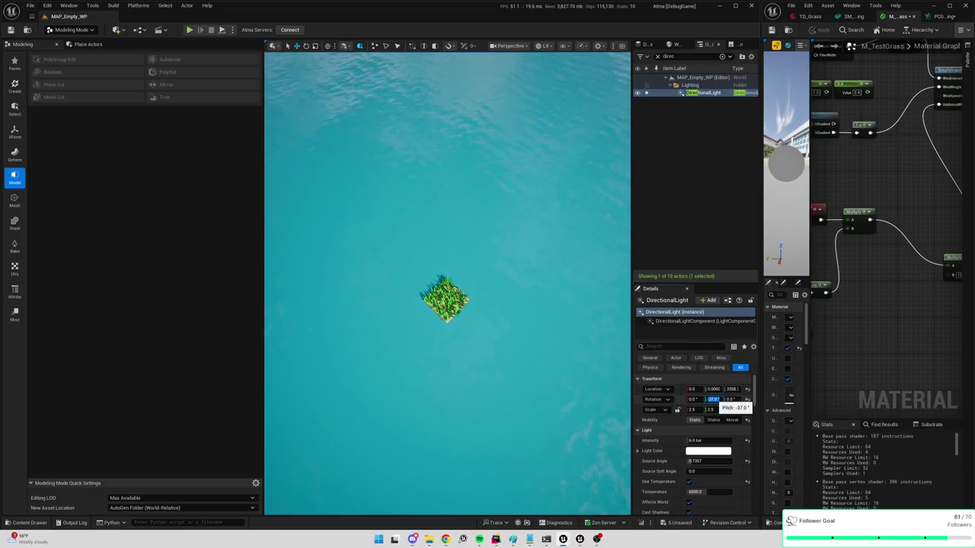
type("-25")
key("Return")
mouse_move(602, 337)
left_mouse_down()
mouse_move(602, 282)
mouse_move(602, 335)
left_mouse_up()
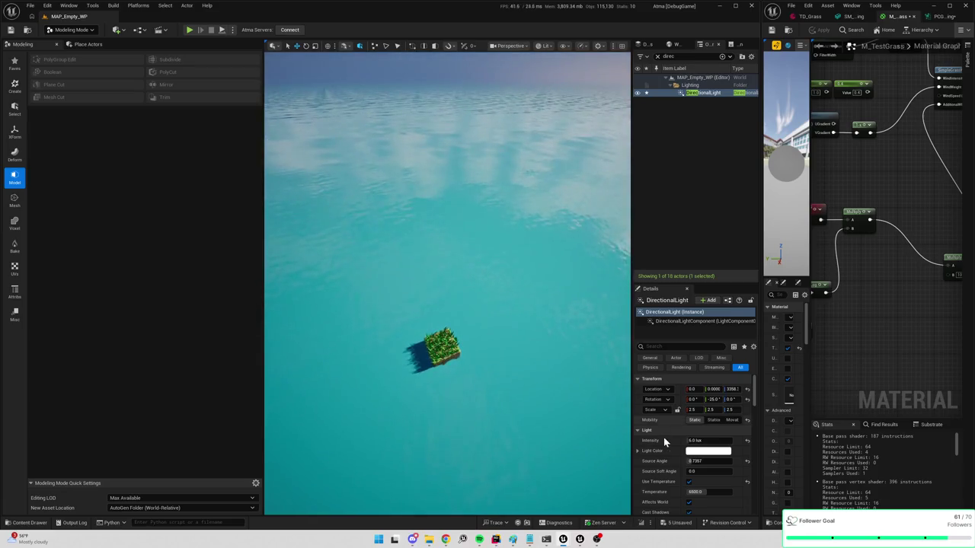
left_click(712, 400)
type("0")
key("Return")
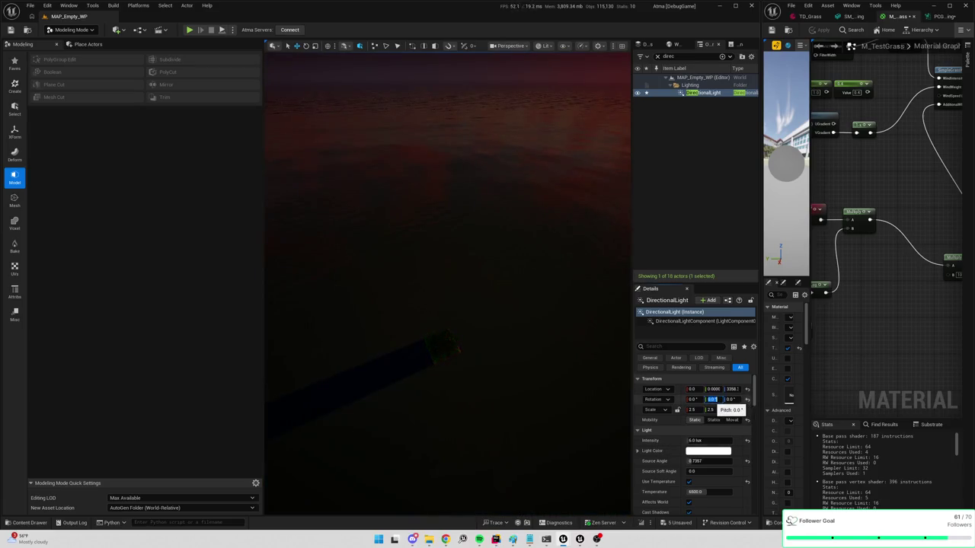
Try sun pitches of -90, -180 and 90, then reset to 0 and set -45
type("90")
key("Return")
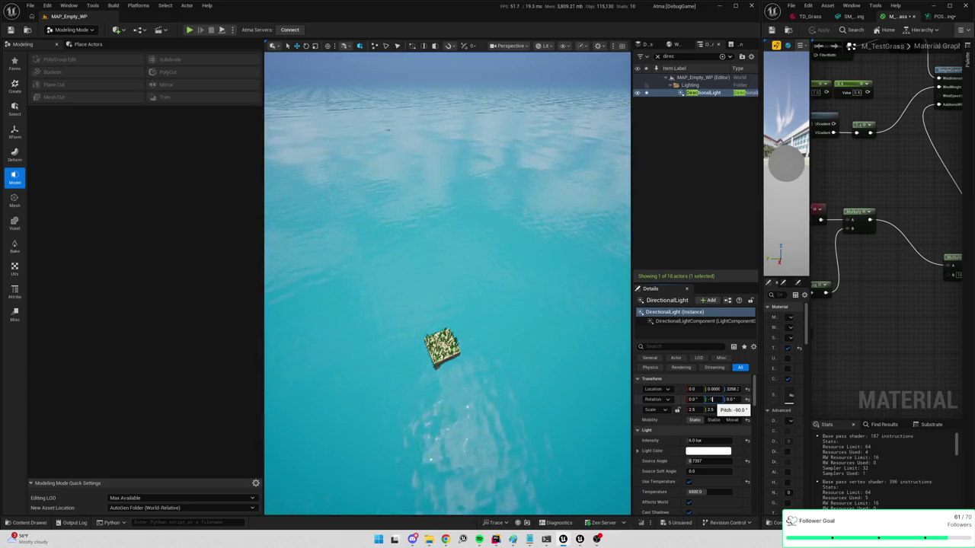
type("80")
key("Return")
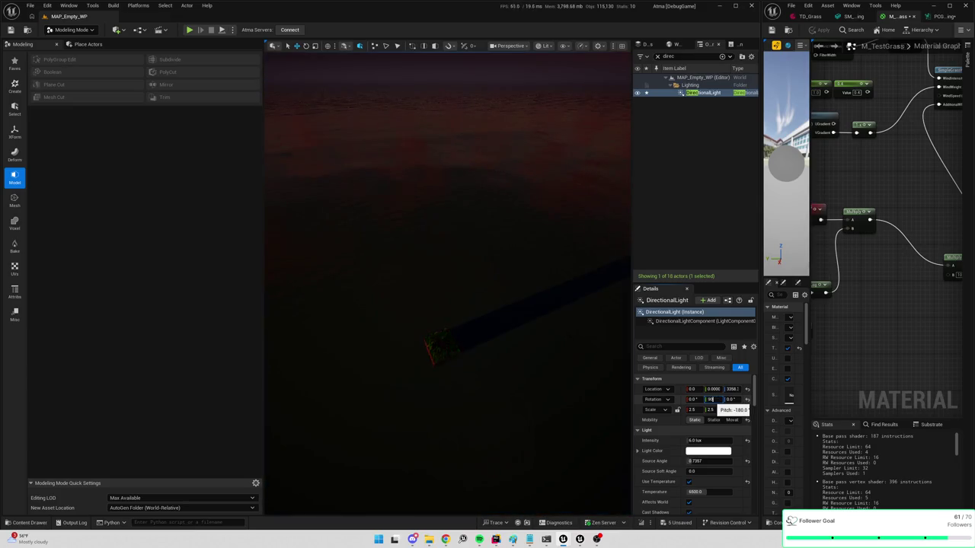
key("Return")
type("0")
key("Return")
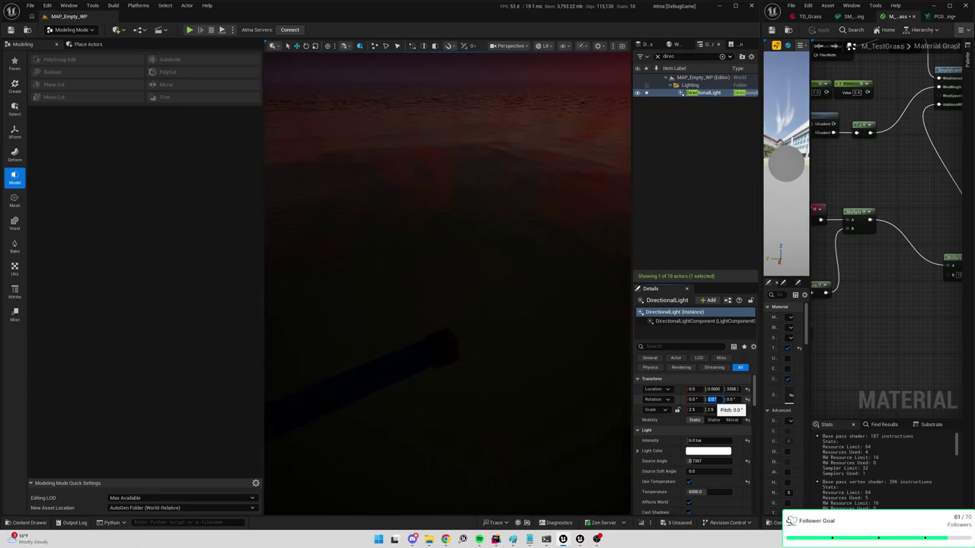
type("-45")
key("Return")
Ease the sun pitch to -32, settle on -50 and collapse the Transform section
mouse_move(583, 270)
left_mouse_down()
mouse_move(602, 508)
mouse_move(565, 509)
mouse_move(564, 529)
mouse_move(443, 312)
left_mouse_up()
left_click_drag(713, 399, 728, 399)
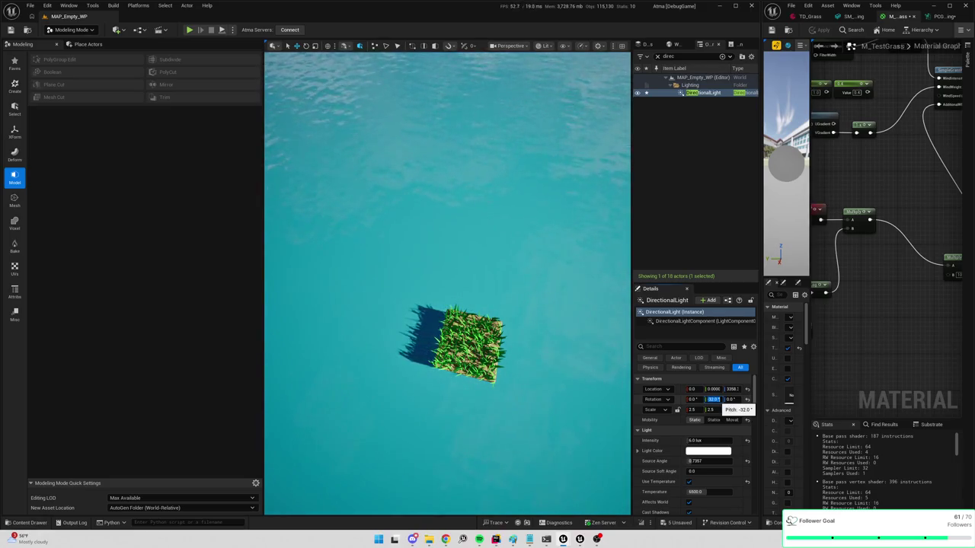
left_click_drag(728, 399, 708, 400)
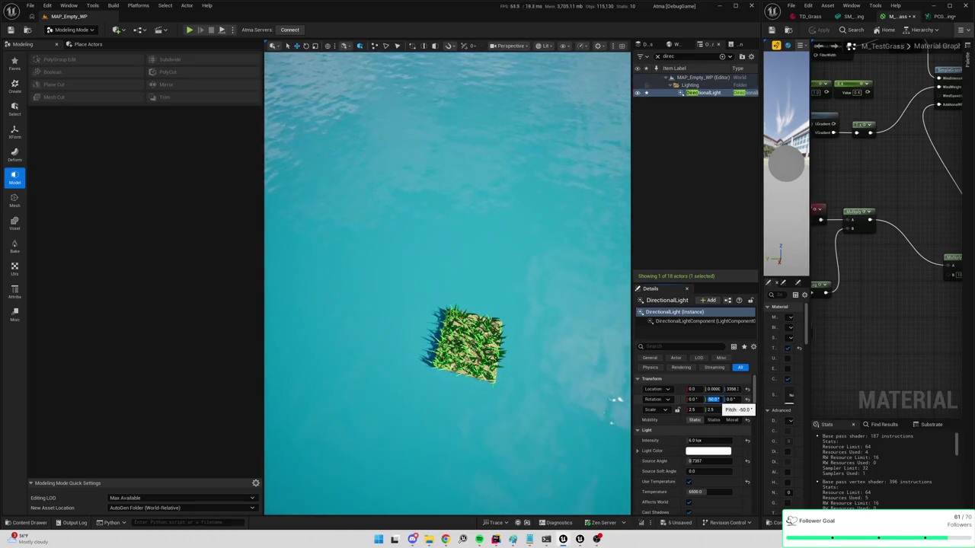
left_click(730, 399)
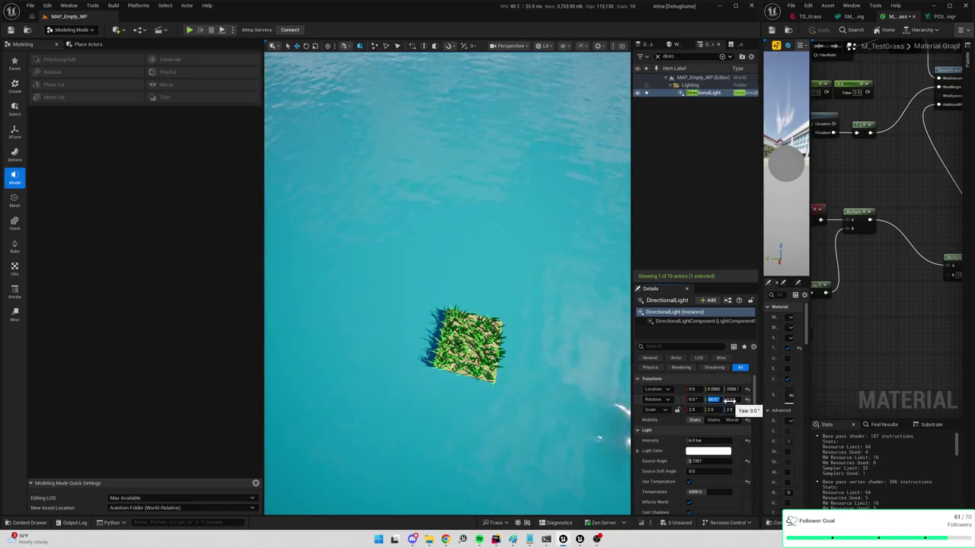
left_click(663, 379)
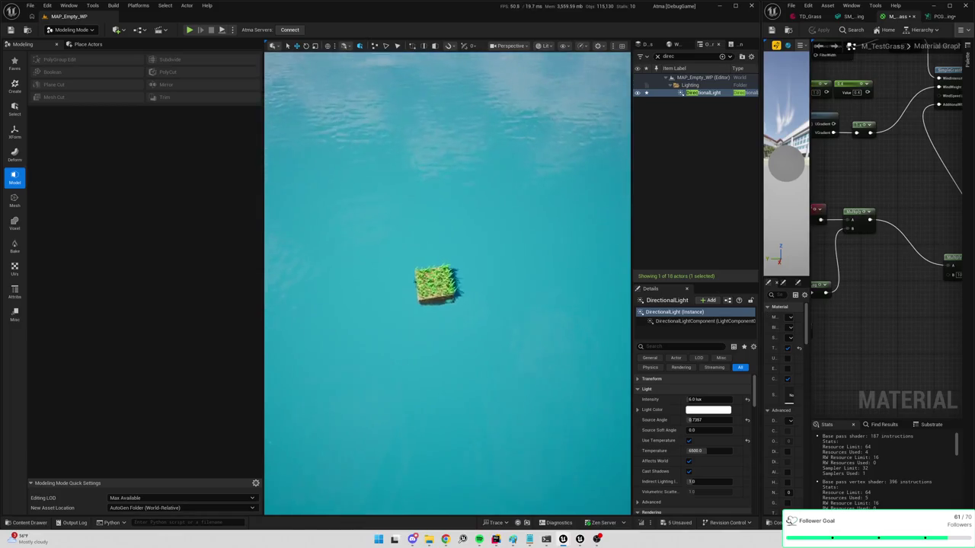
Reselect SM_TileCube and widen the M_TestGrass material graph window
left_click(449, 302)
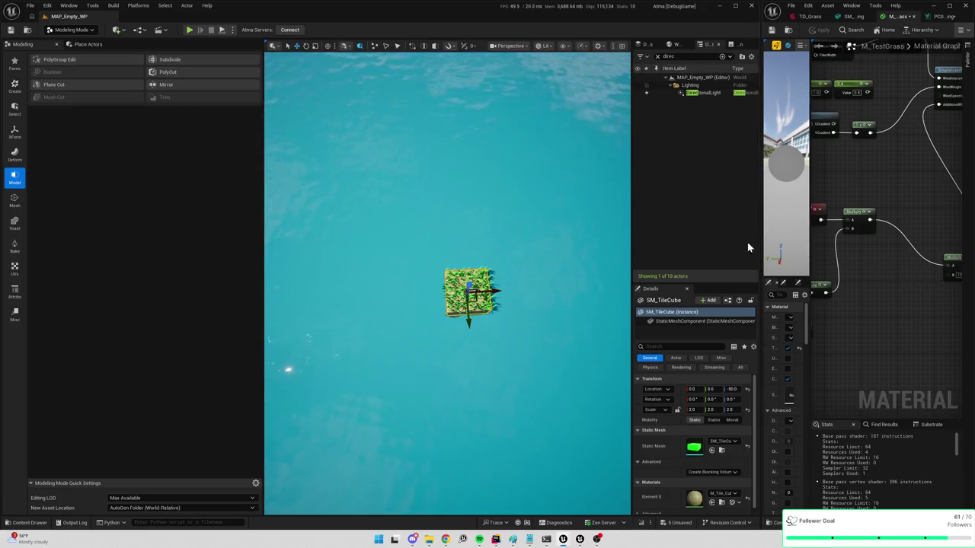
left_click_drag(760, 235, 498, 233)
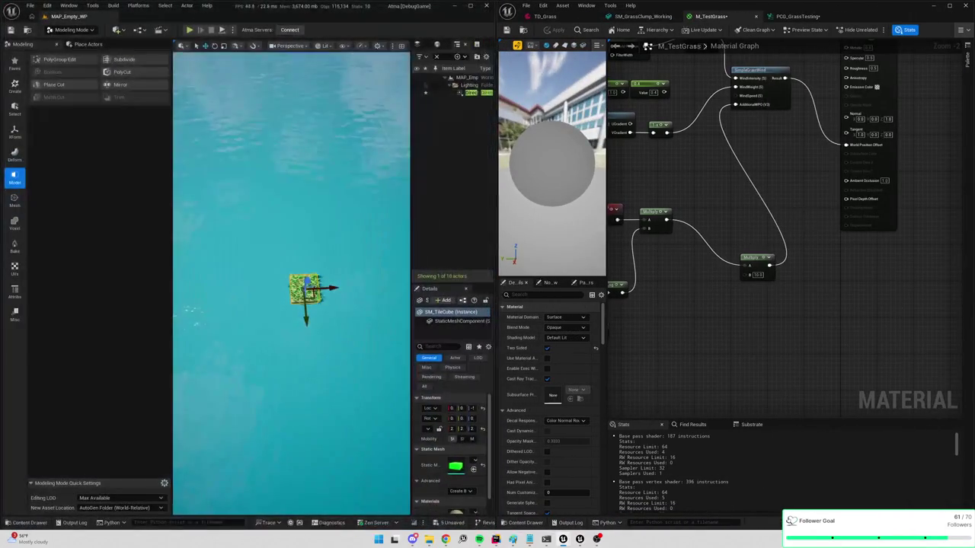
Add an Execute Blueprint node to PCG_GrassTesting and search its element types for 'statmesh'
left_click(797, 16)
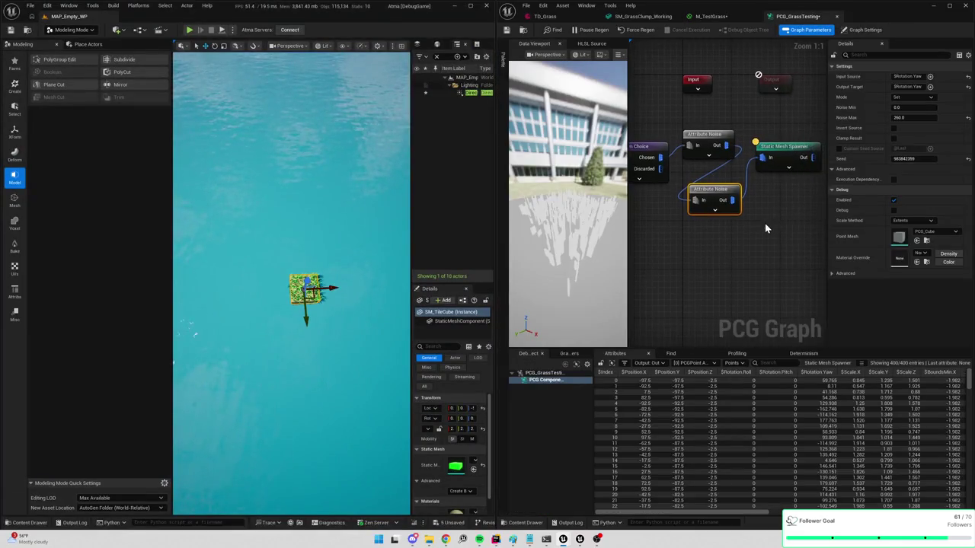
left_click(781, 162)
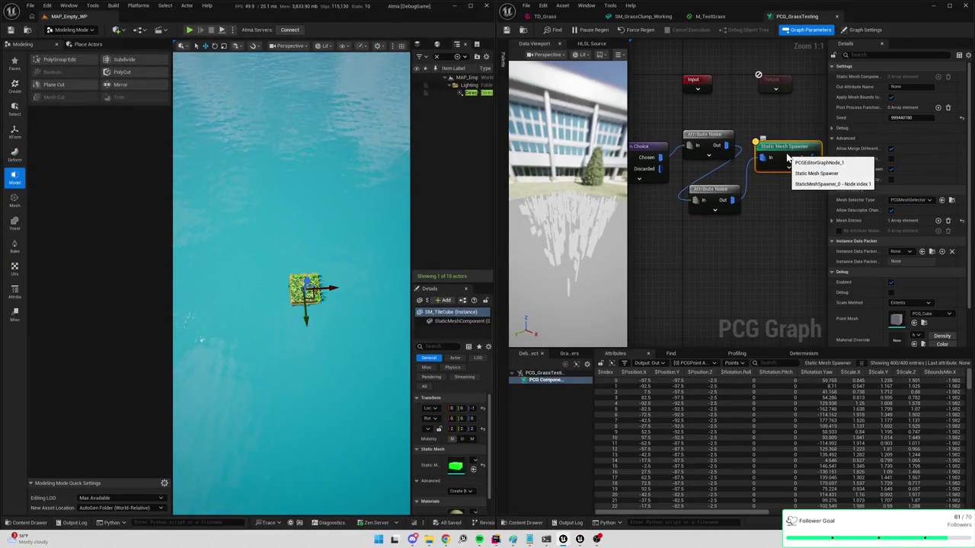
right_click(784, 212)
type("static")
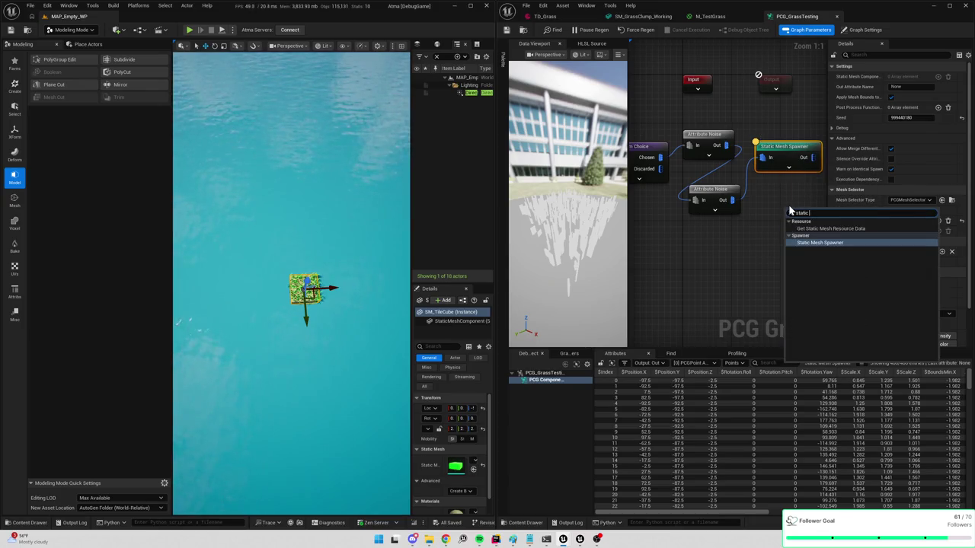
key("BackSpace")
key("BackSpace")
key("BackSpace")
type("blueprint")
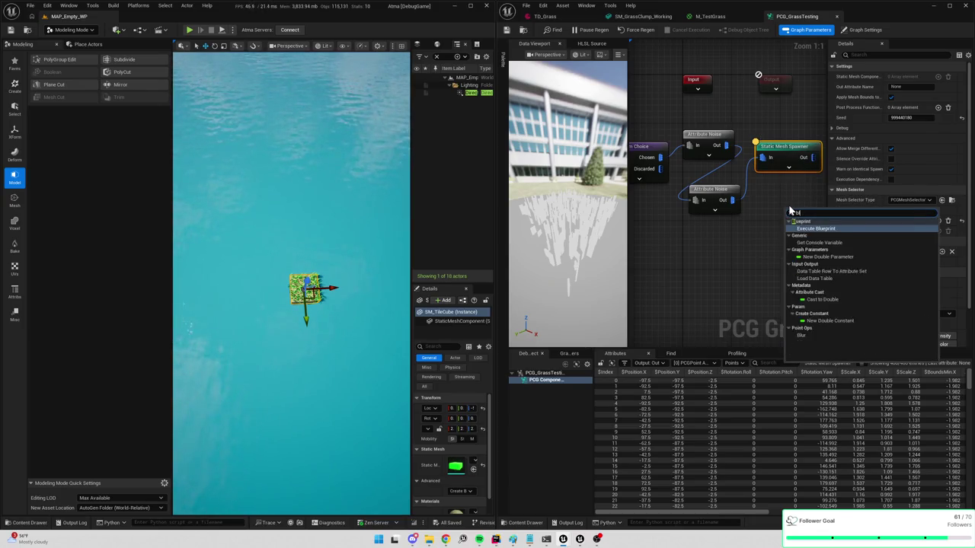
key("Return")
left_click(905, 77)
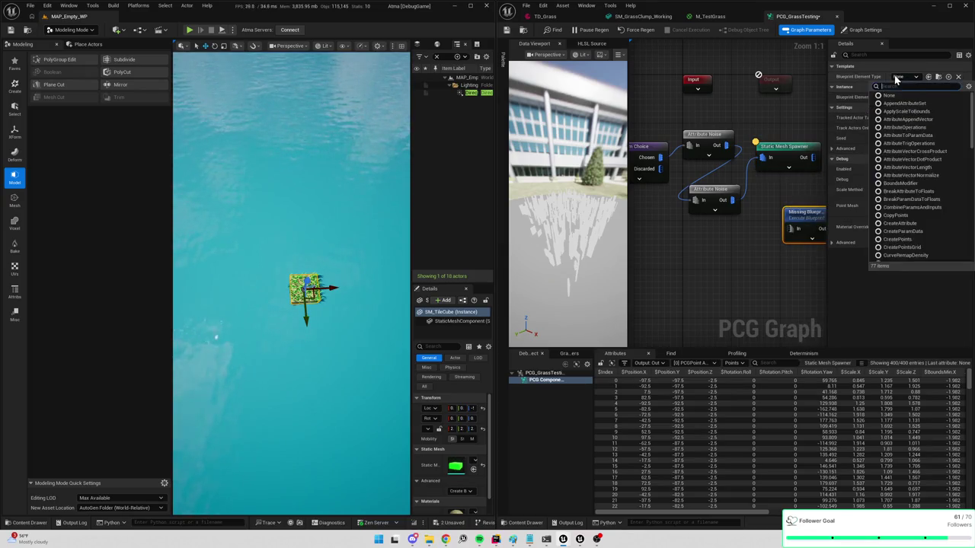
type("stat")
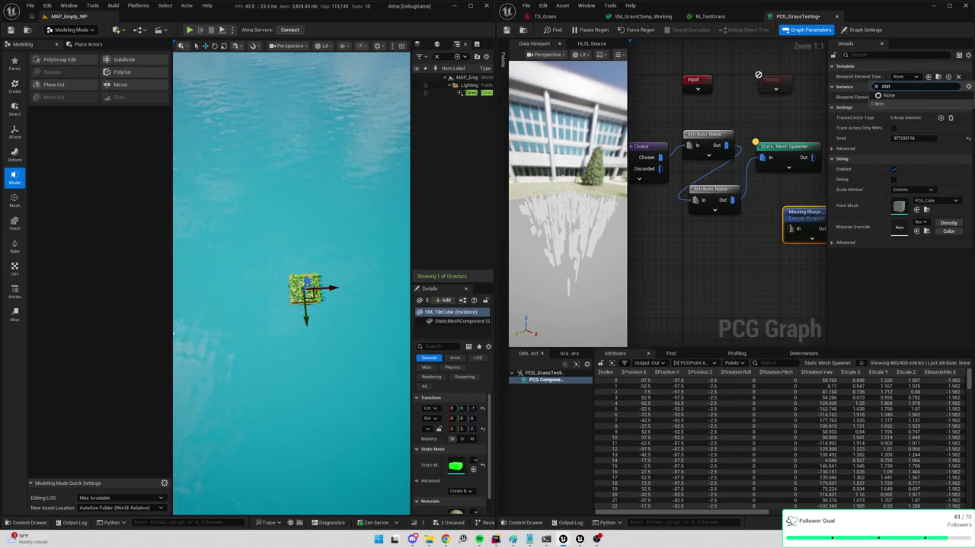
type("mesh")
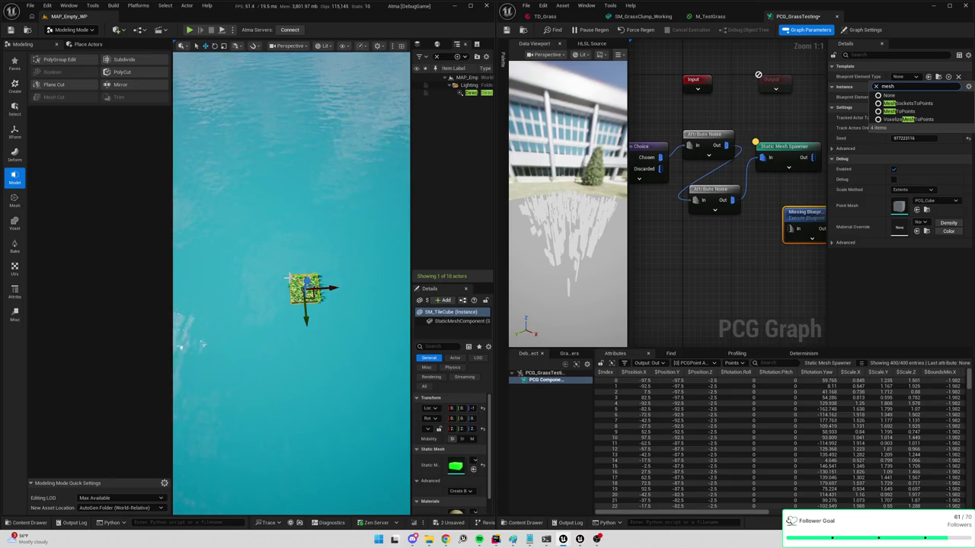
Select the ISM_SM_GrassBlade component of PCG_GrassTesting and scroll its widened Details to Culling
left_click(289, 278)
left_click(294, 280)
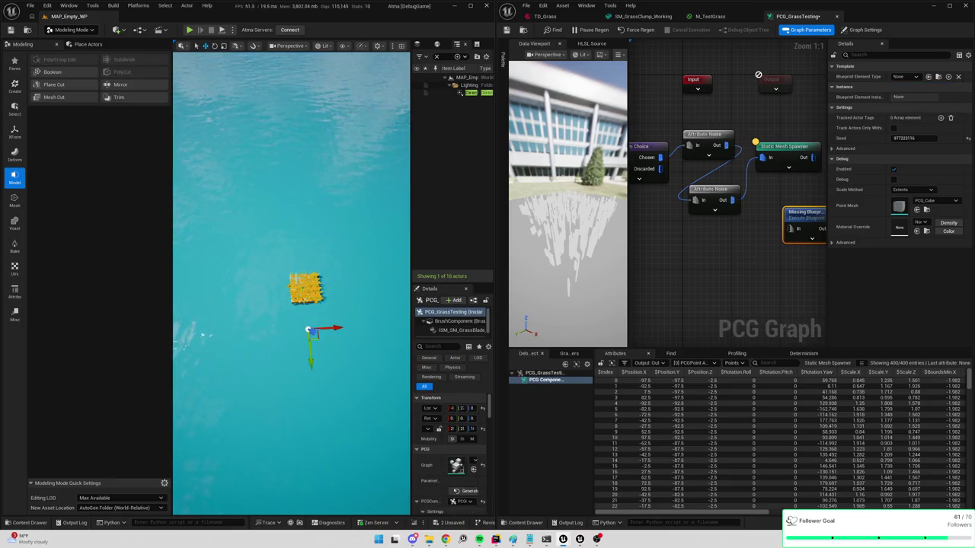
left_click(460, 331)
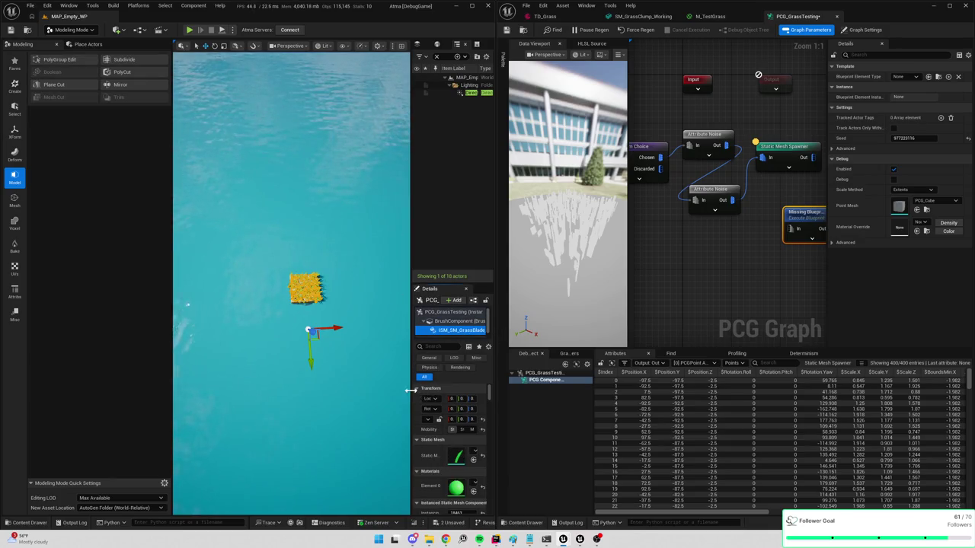
left_click_drag(411, 388, 288, 366)
scroll(347, 421, "down", 3)
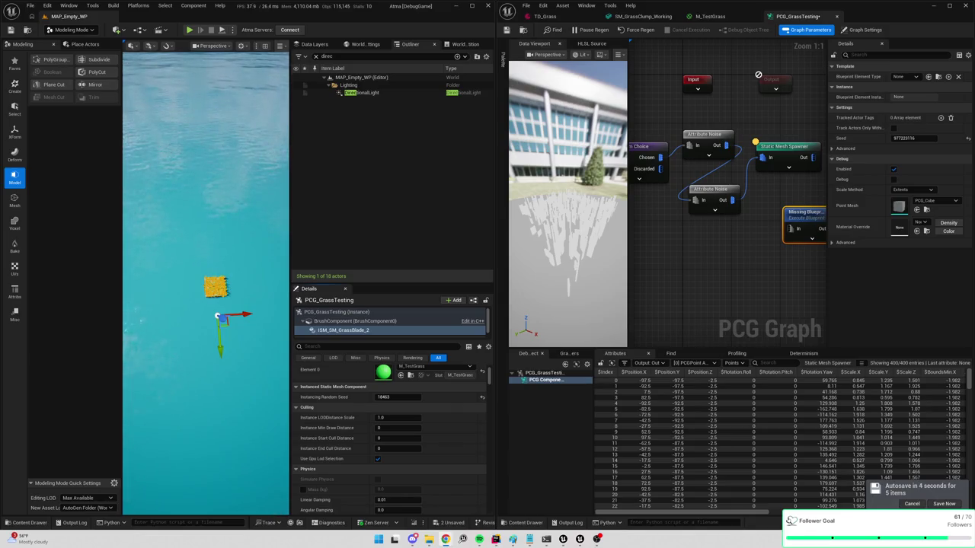
Delete the tile cube, then bring up the PCG_GrassTesting actor's context menu
right_click(219, 289)
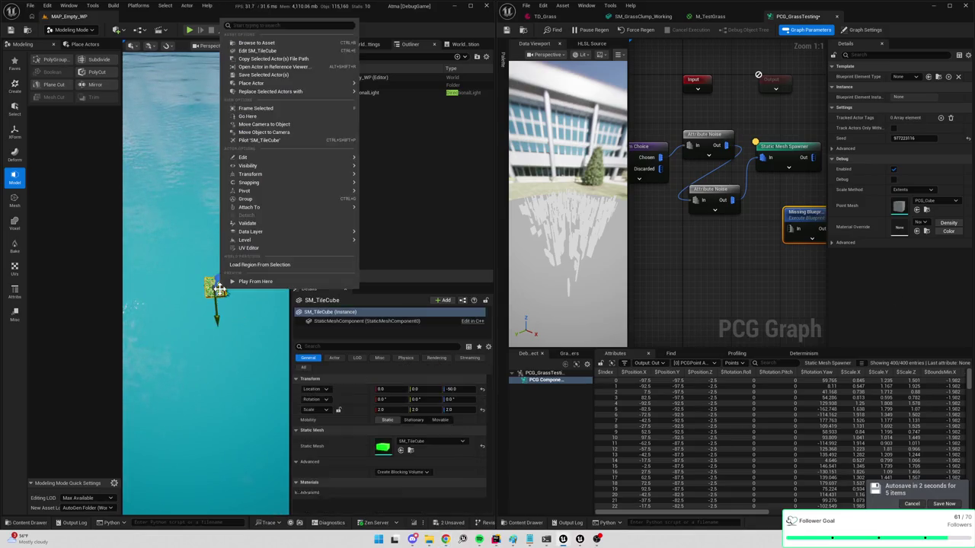
left_click(216, 287)
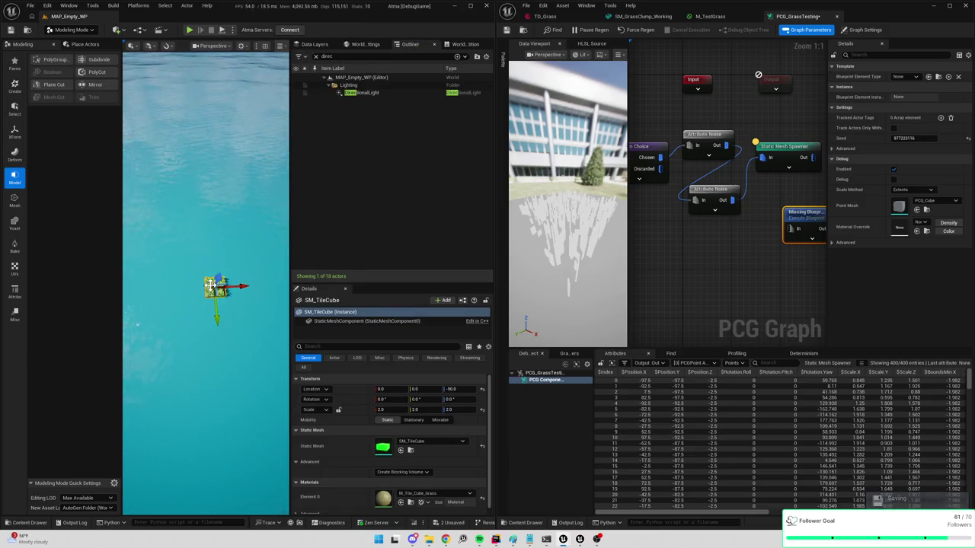
key("Delete")
left_click(216, 288)
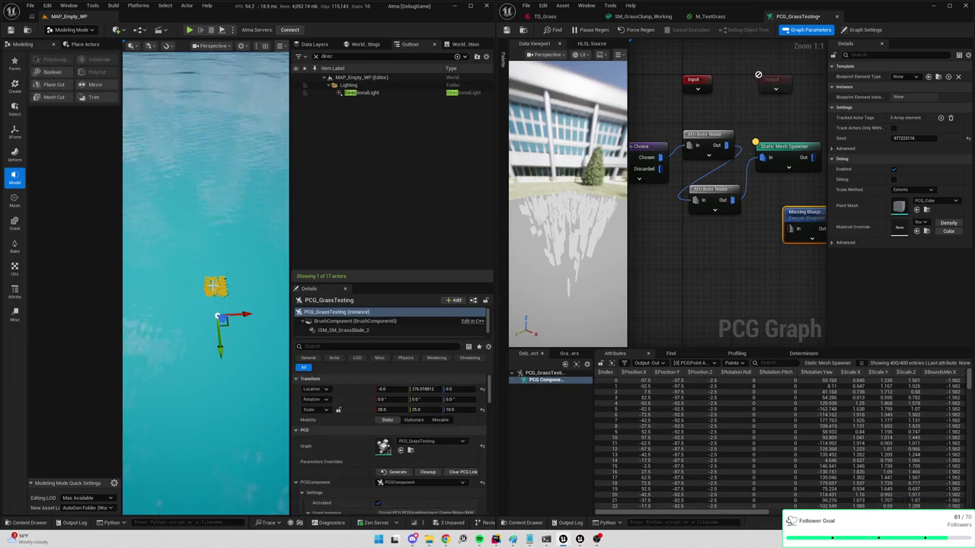
right_click(216, 288)
mouse_move(251, 228)
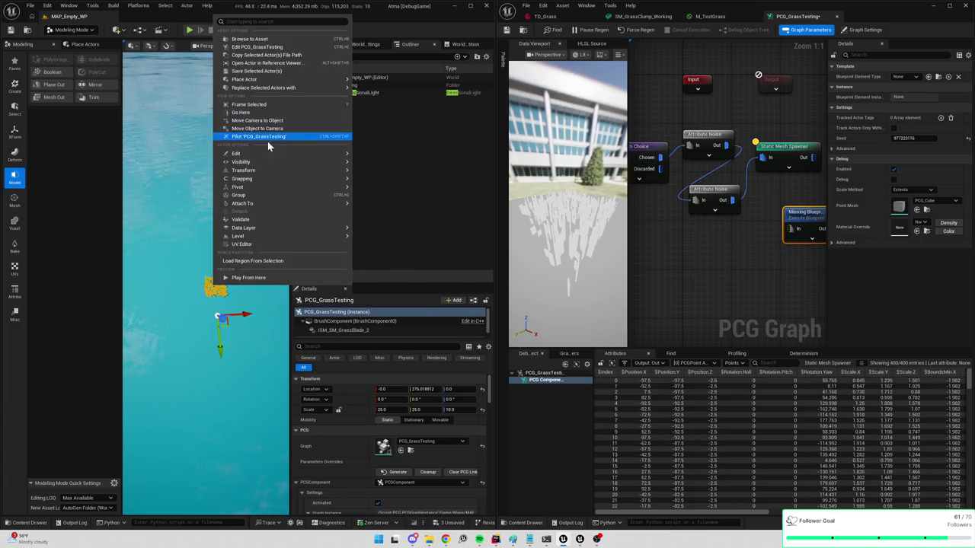
Look through the Pivot and Attach To submenus, then close the menu unchanged
mouse_move(249, 189)
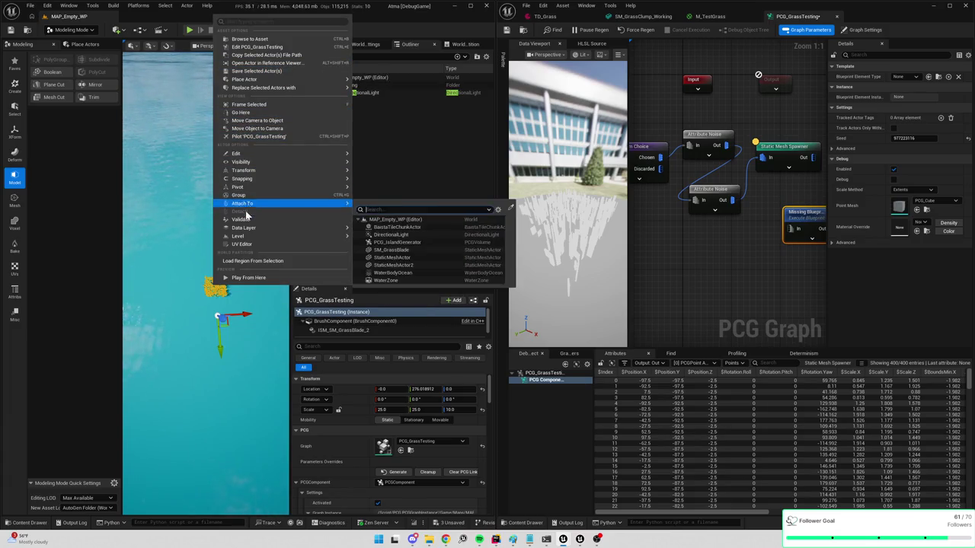
mouse_move(261, 163)
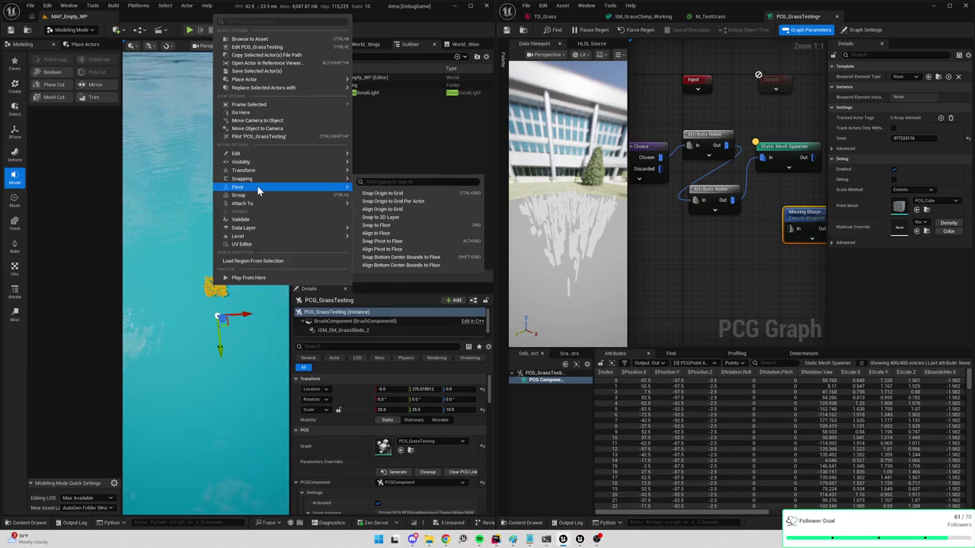
mouse_move(255, 204)
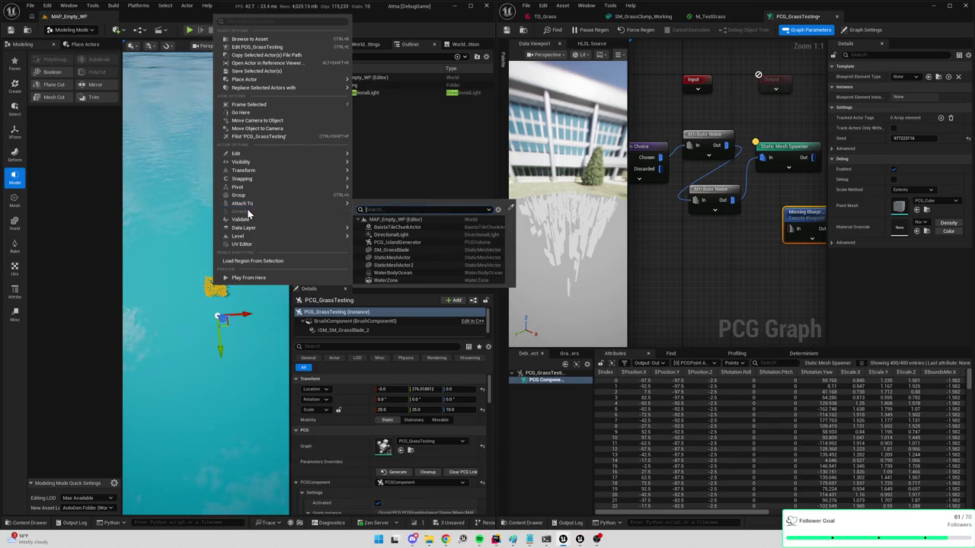
key("Escape")
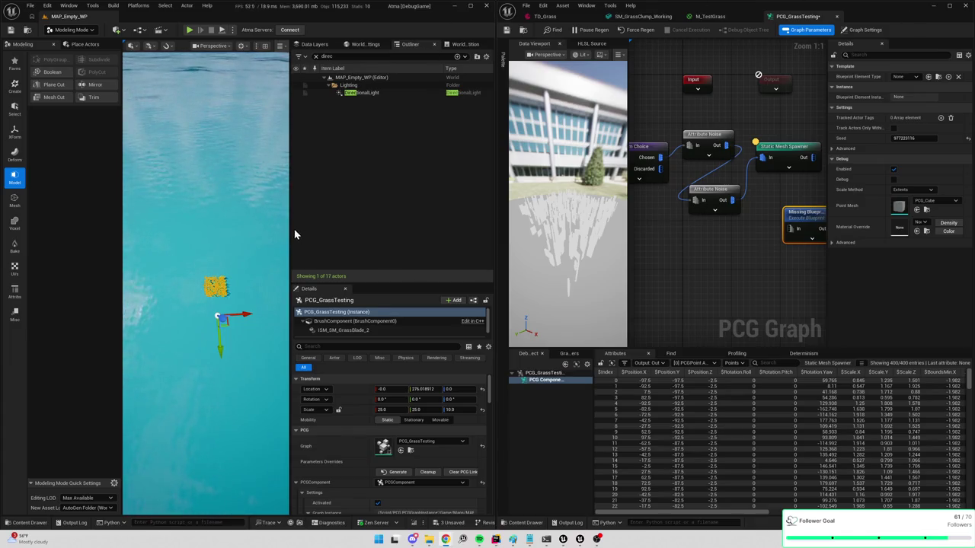
left_click_drag(291, 228, 411, 234)
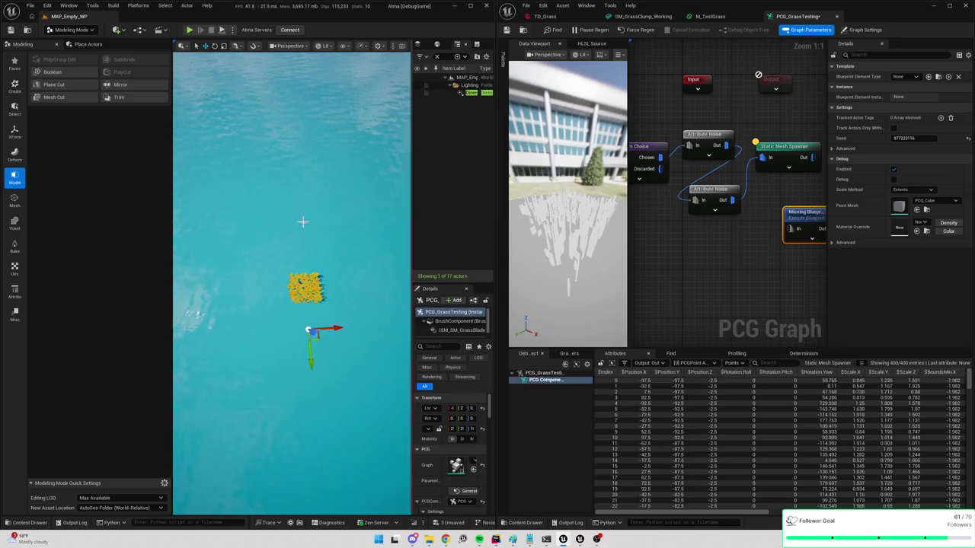
Widen and zoom out the viewport, cancel Cut With Mesh, and reveal PCG component settings
left_click_drag(148, 263, 99, 251)
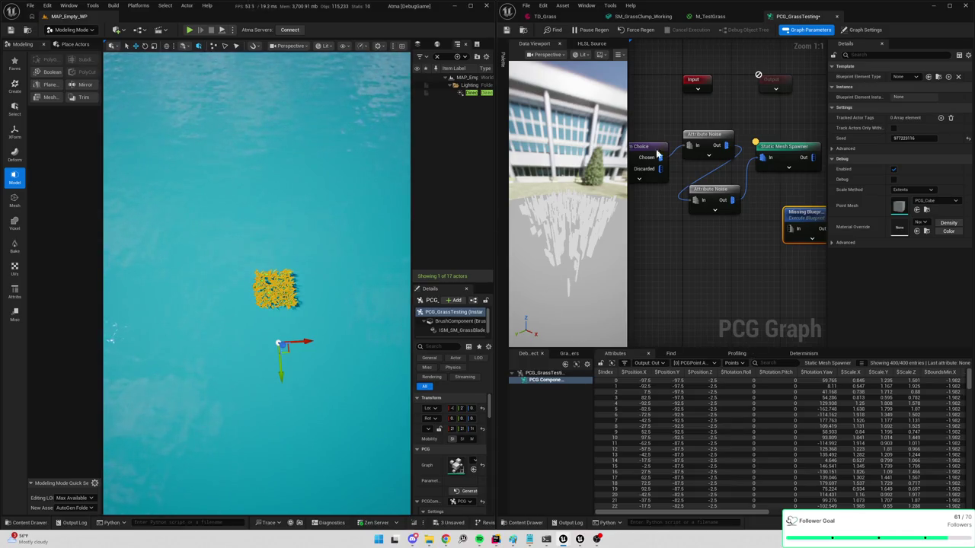
scroll(348, 236, "down", 3)
scroll(350, 237, "down", 1)
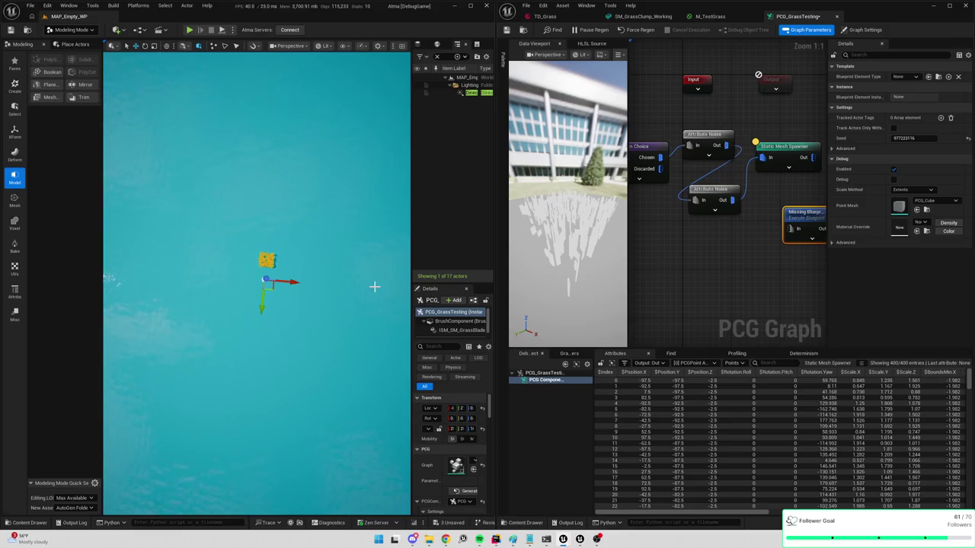
left_click(50, 99)
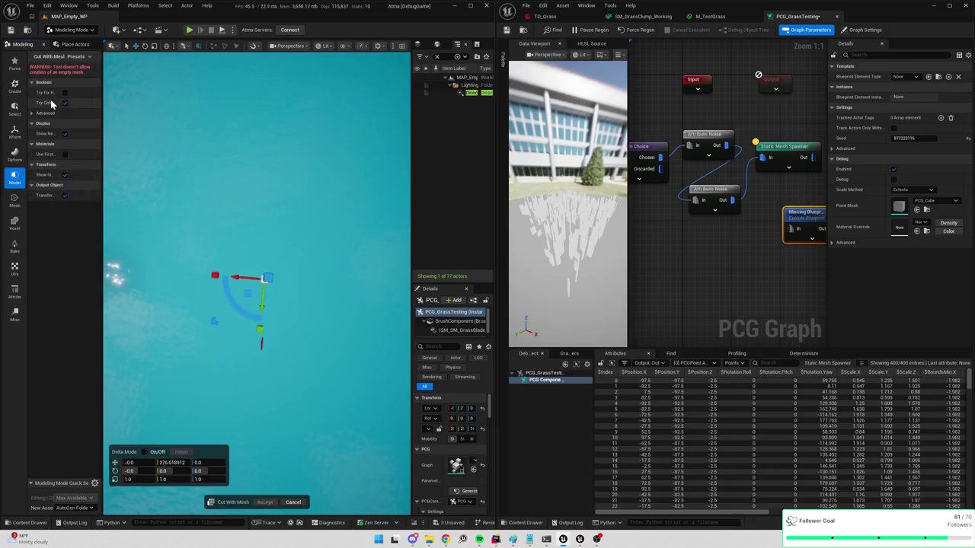
left_click(293, 502)
scroll(415, 435, "down", 3)
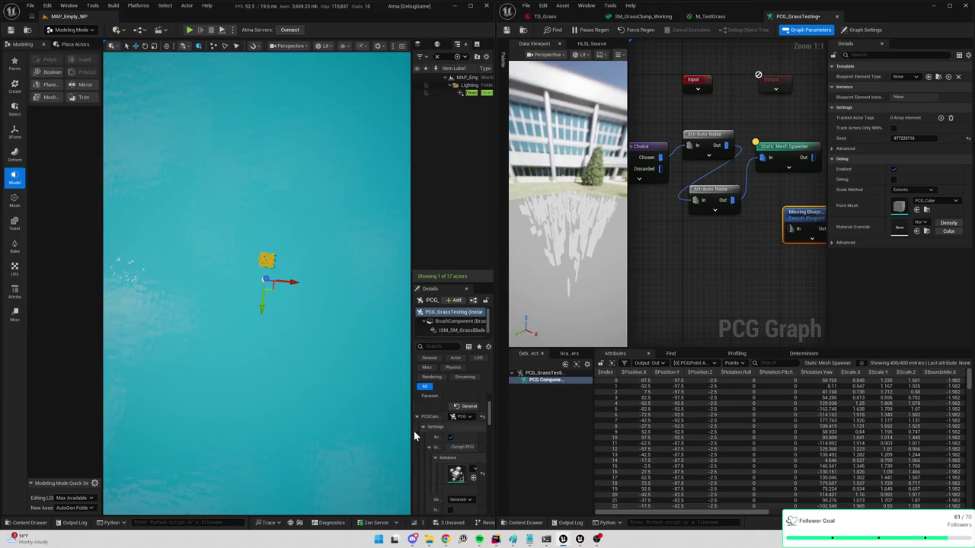
left_click_drag(406, 430, 238, 414)
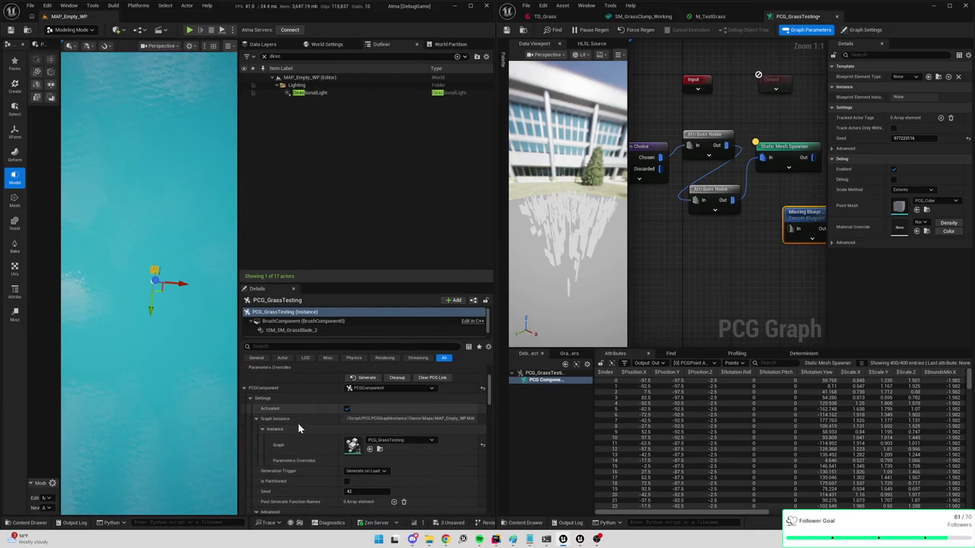
Scroll the PCG component's settings down to Debug, then widen the level viewport
scroll(312, 441, "down", 1)
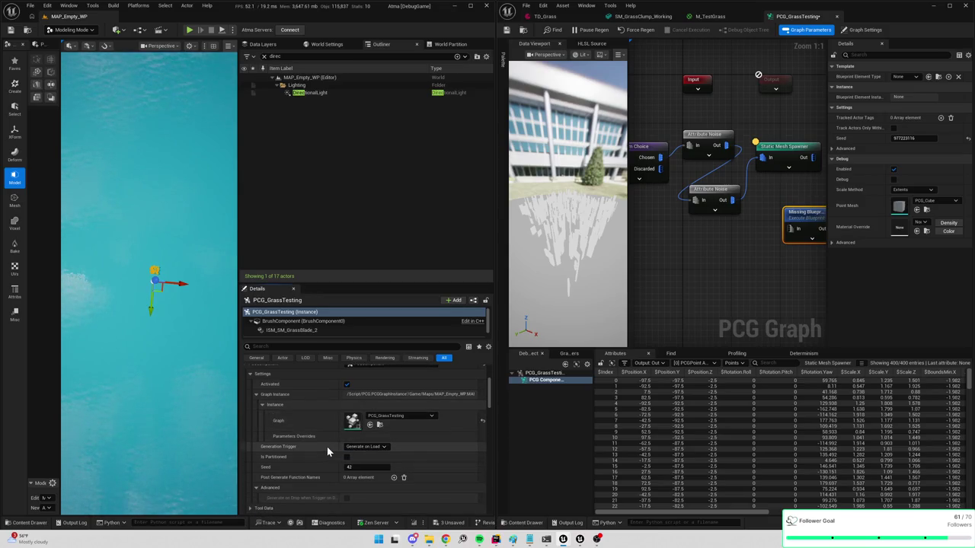
scroll(320, 454, "down", 5)
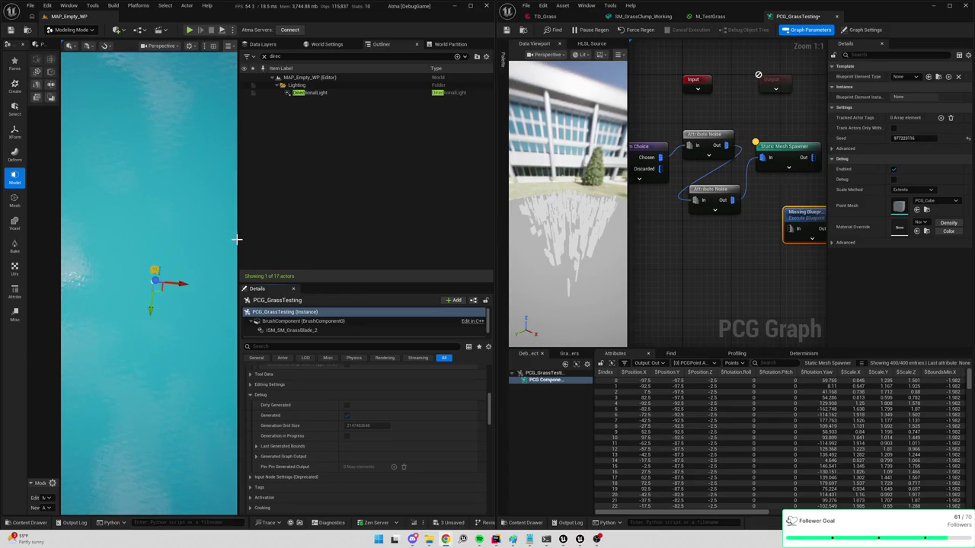
left_click_drag(237, 240, 395, 246)
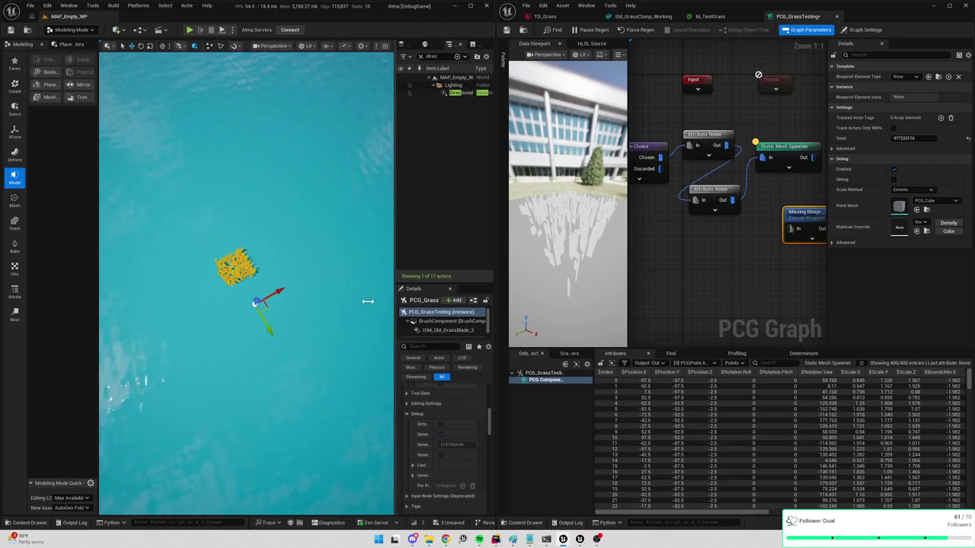
Show the PCG_GrassTesting volume's main properties and regenerate the grass patch
left_click_drag(374, 303, 303, 289)
left_click(349, 312)
scroll(401, 393, "up", 5)
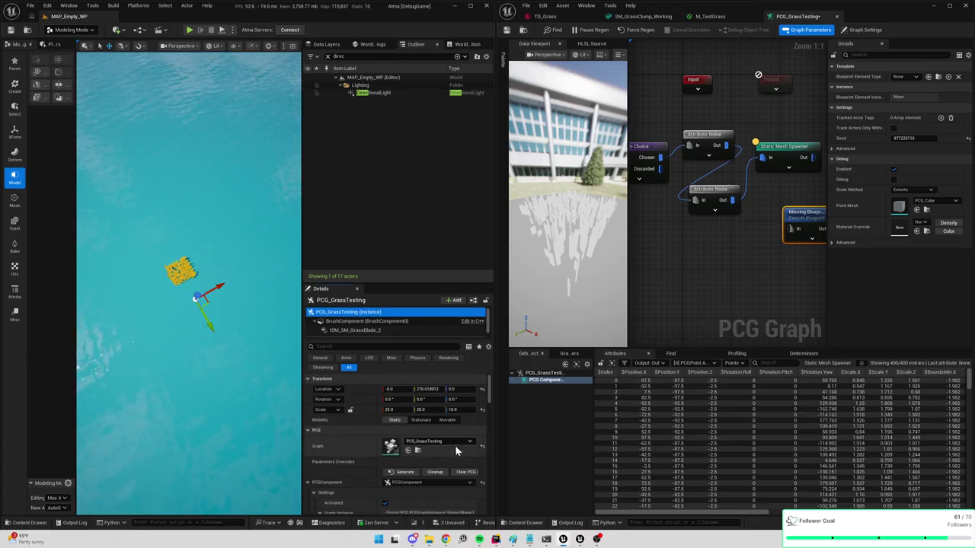
left_click(467, 472)
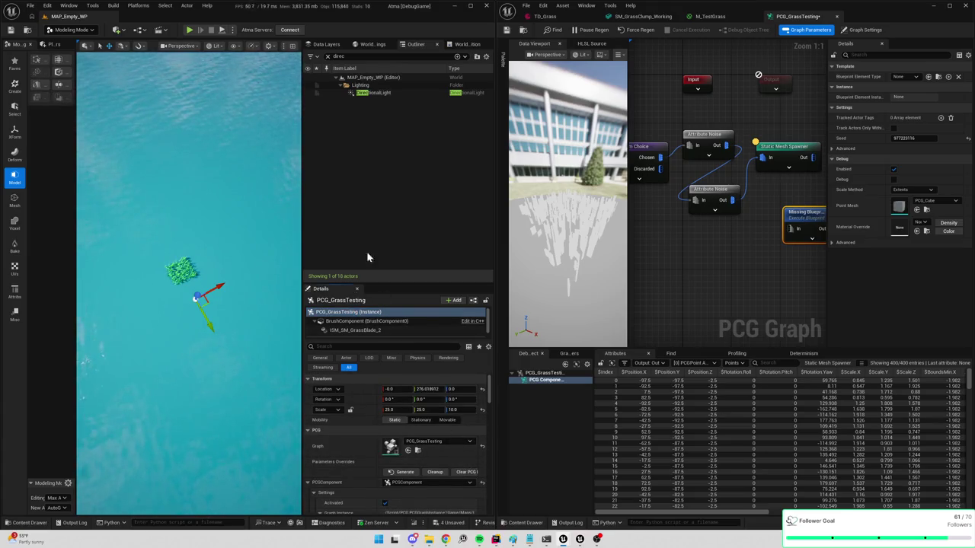
key("Escape")
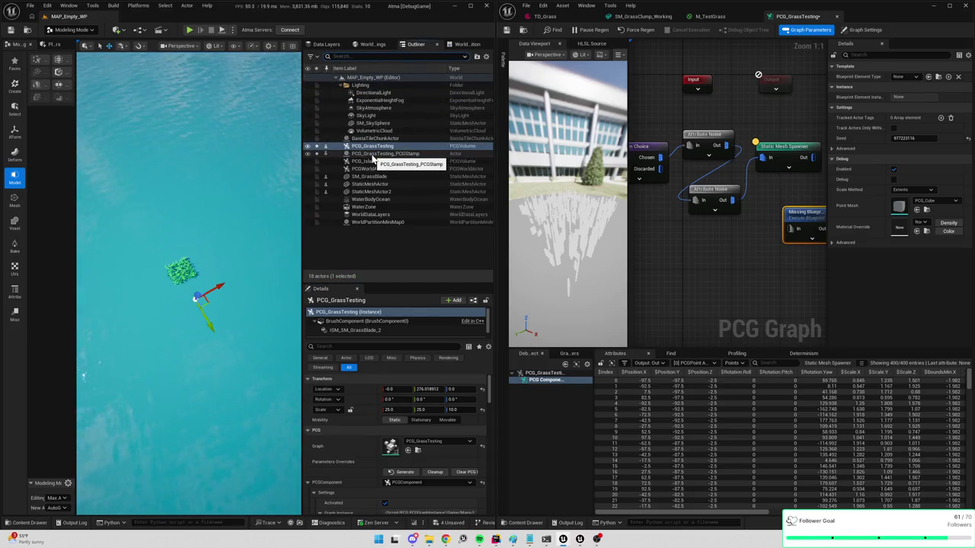
Move the generated PCG_GrassTesting_PCGStamp across the water to X 357.4, Y 276.0
left_click(373, 155)
left_click_drag(226, 290, 238, 266)
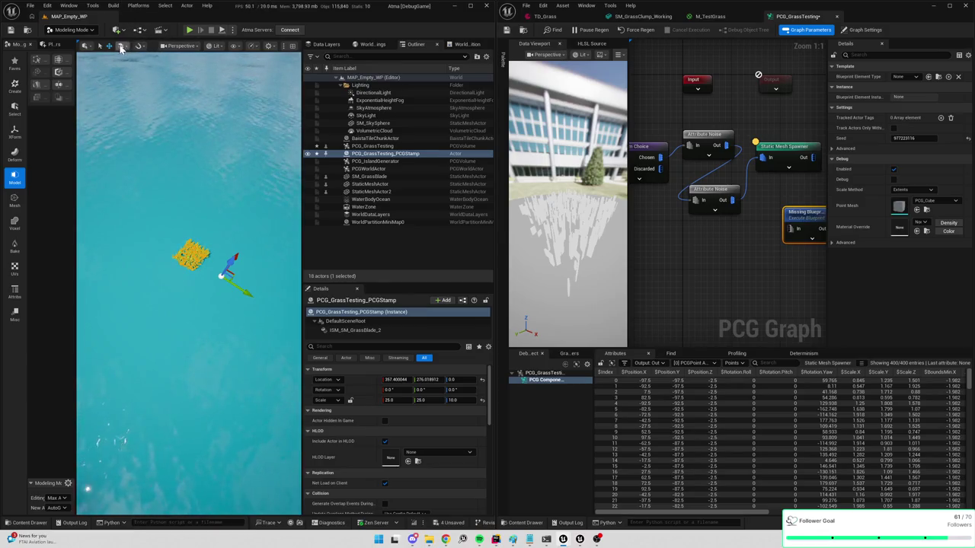
left_click_drag(302, 147, 438, 147)
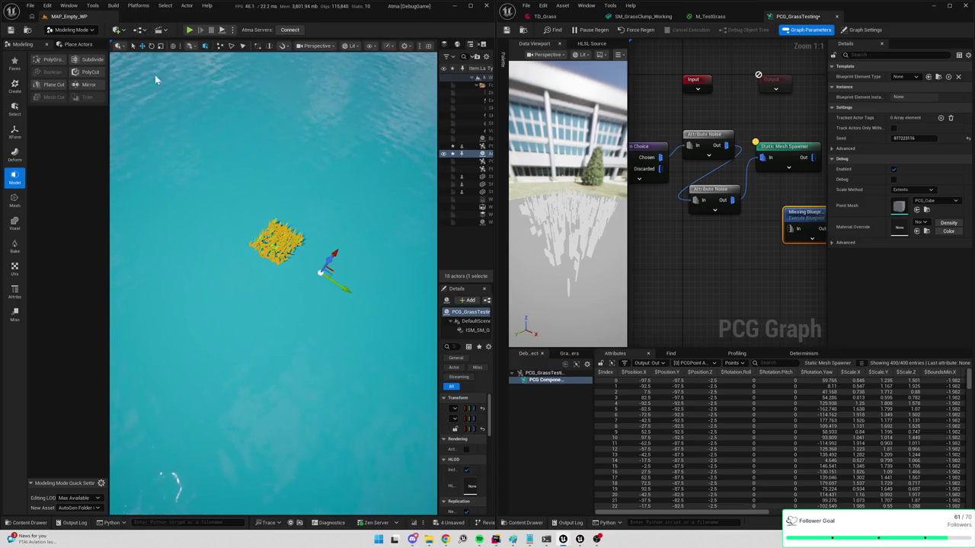
left_click(92, 5)
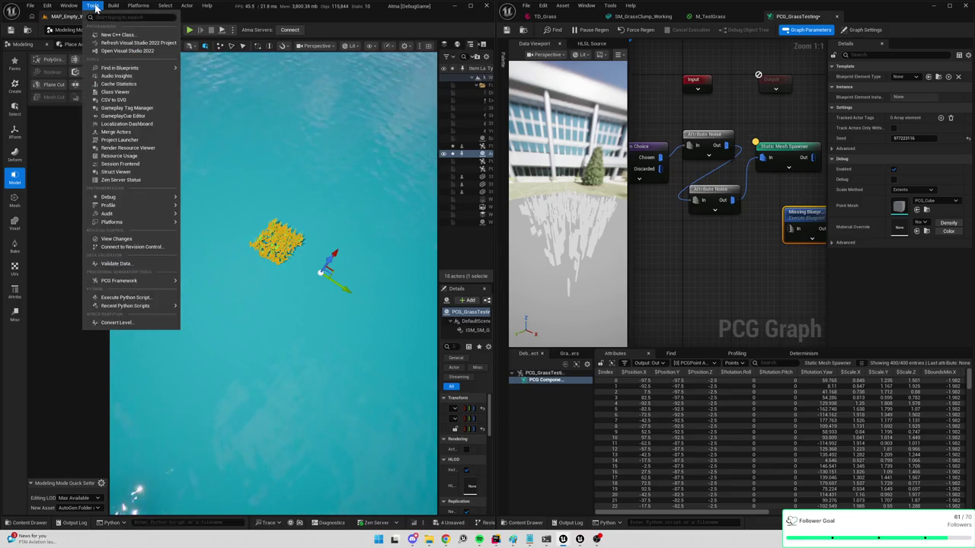
Merge the grass stamp into SM_GrassClumpPCG, saved under Content/Models/Environment
left_click(137, 6)
left_click(186, 5)
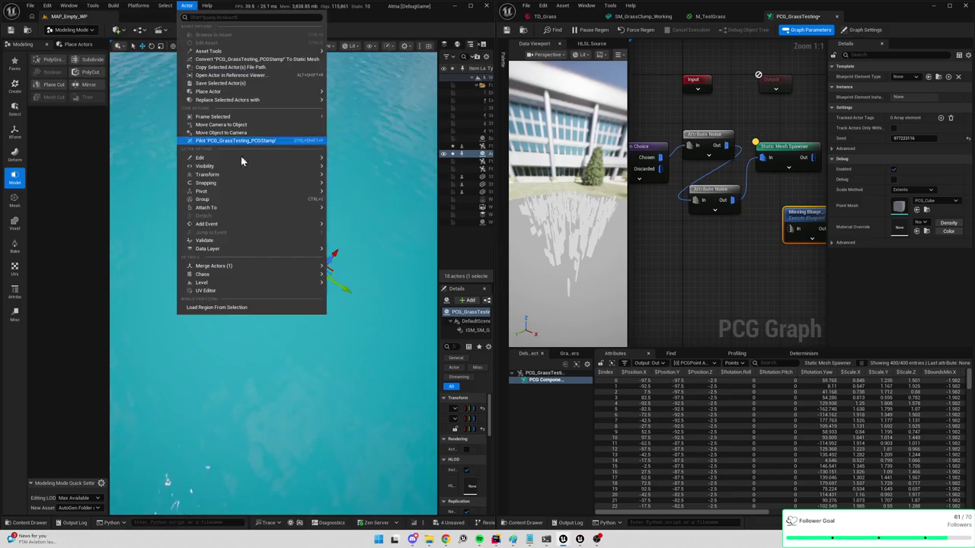
mouse_move(228, 266)
left_click(354, 269)
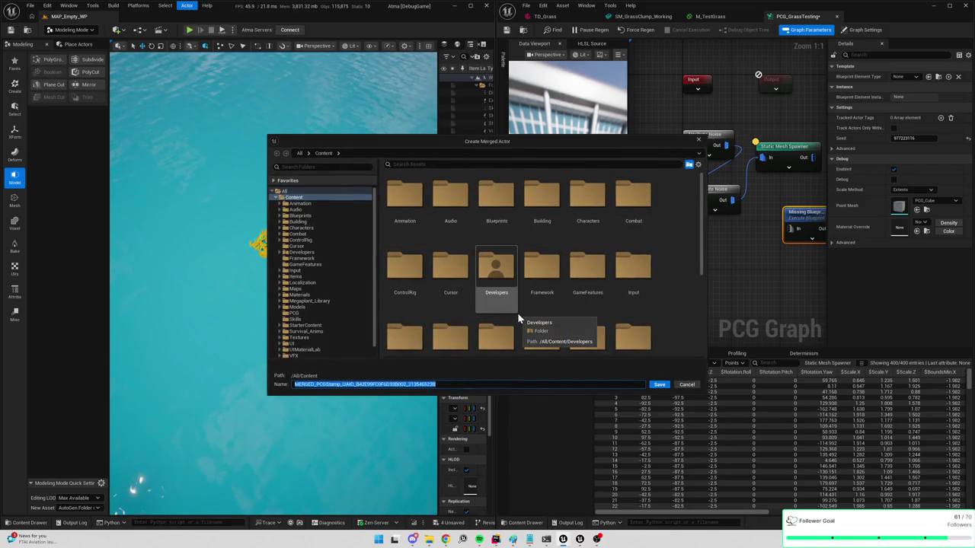
type("SM_GrassClumpPCG")
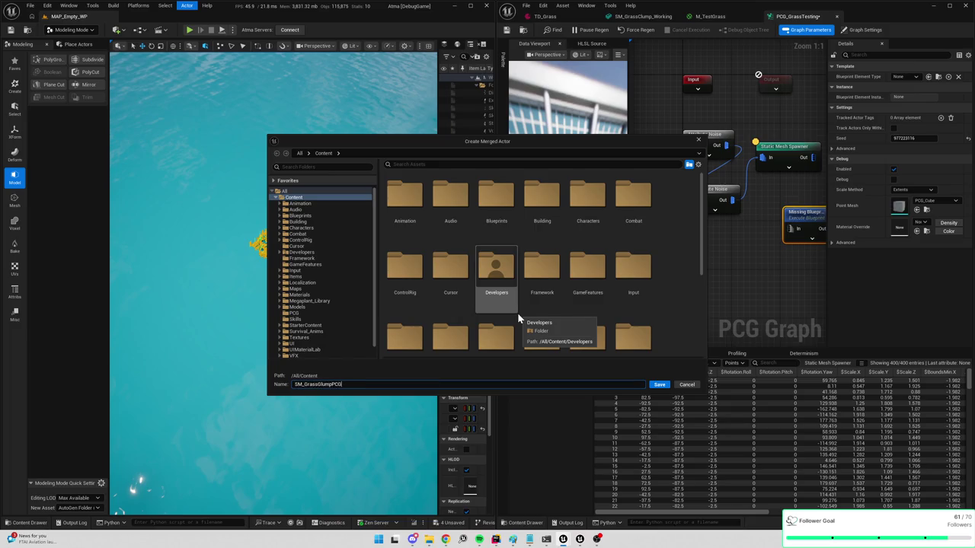
scroll(314, 302, "down", 1)
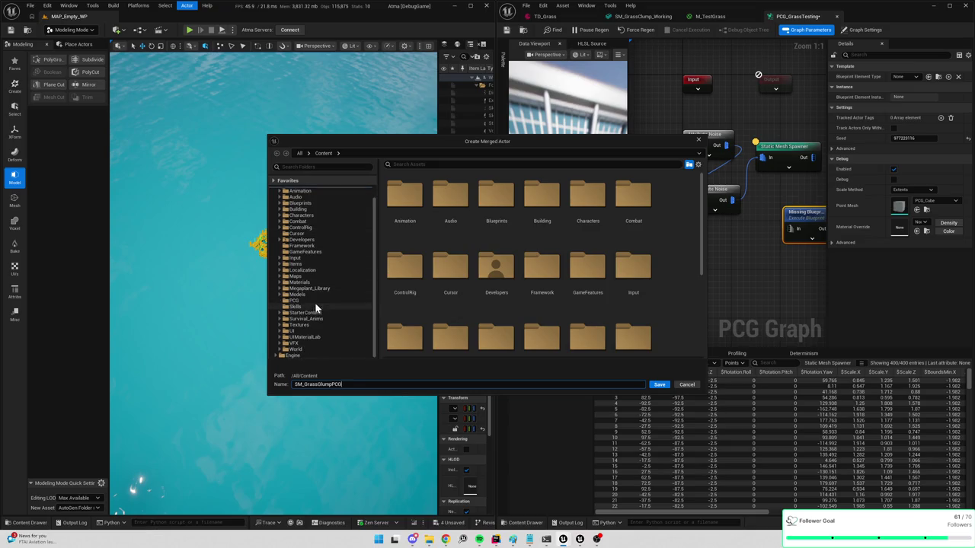
left_click(310, 295)
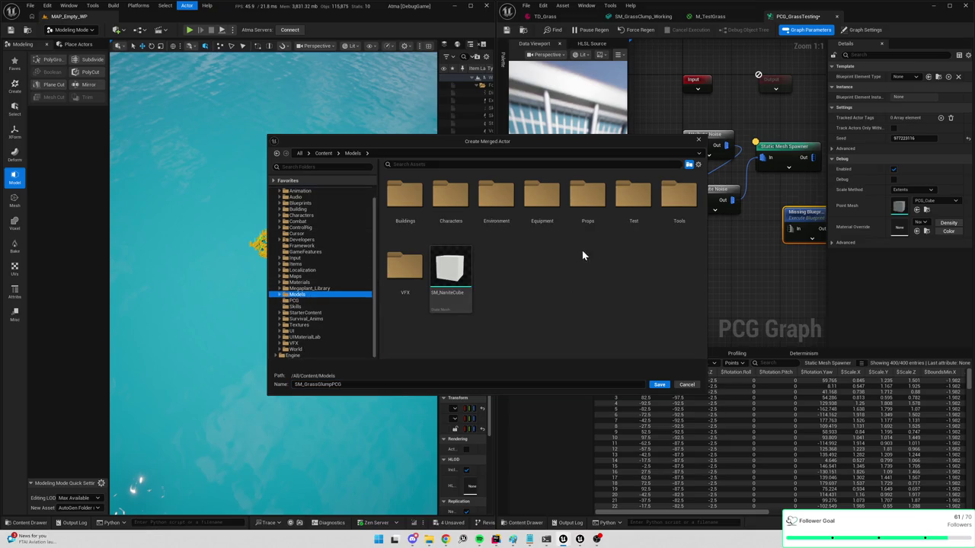
double_click(496, 196)
left_click(654, 384)
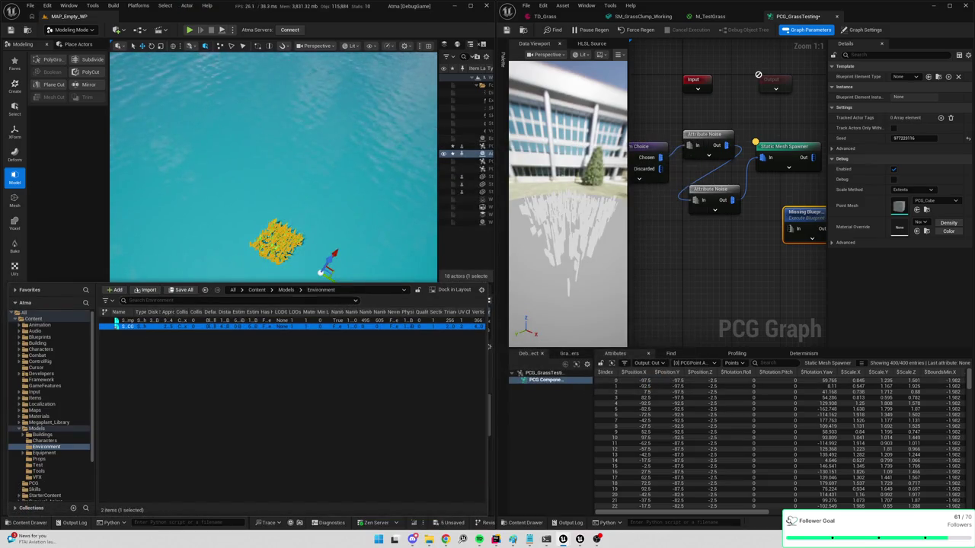
Open the merged SM_SM_GrassClumpPCG mesh from the Environment folder in the mesh editor
left_click_drag(492, 316, 633, 315)
left_click_drag(472, 305, 473, 259)
key("ctrl+space")
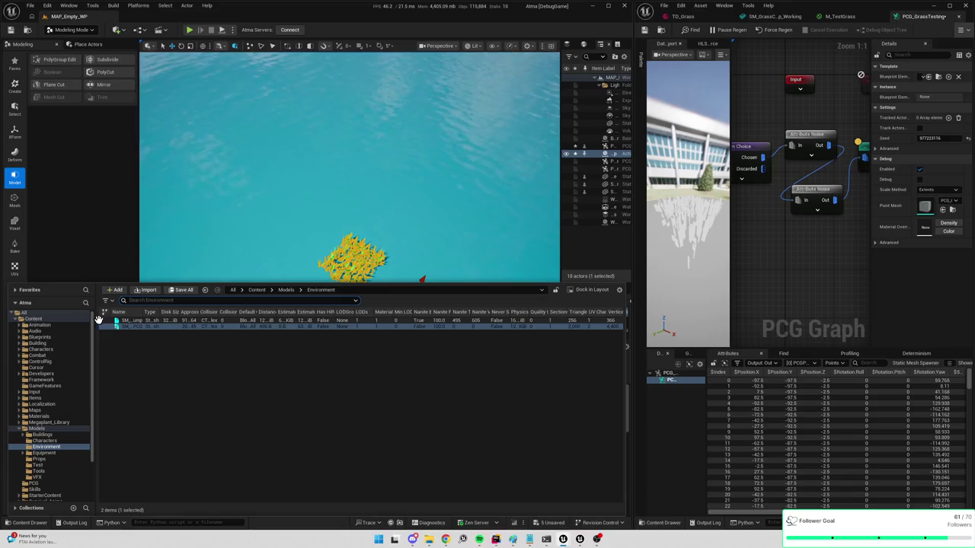
left_click(126, 326)
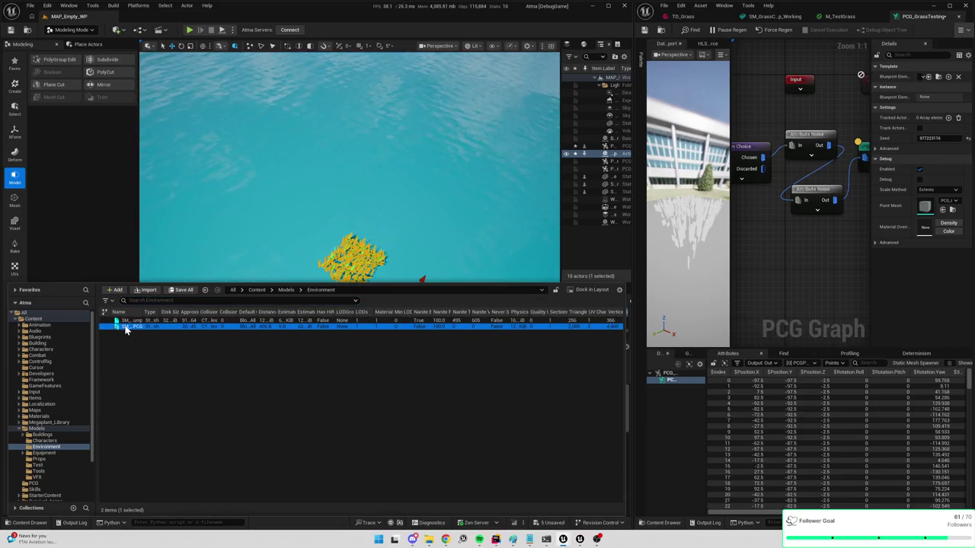
double_click(126, 326)
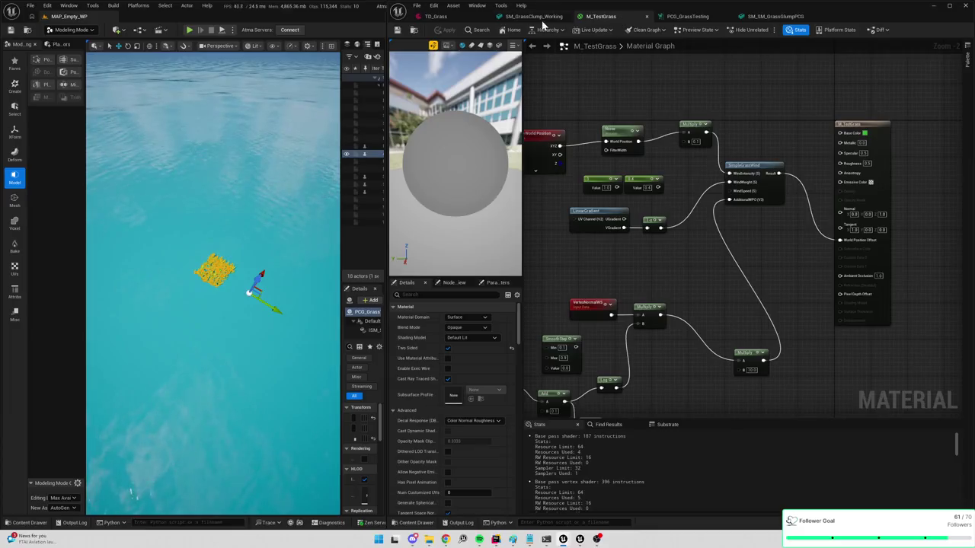
Set TD_Grass's Surface Mesh to SM_SM_GrassGlumpPCG, found by searching 'grassg'
left_click(532, 17)
left_click(453, 22)
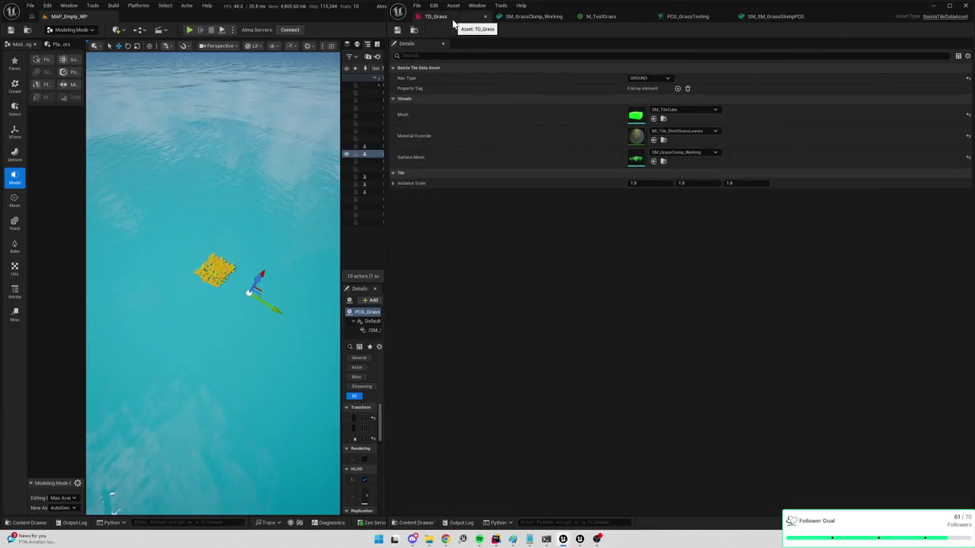
left_click(691, 155)
type("grass")
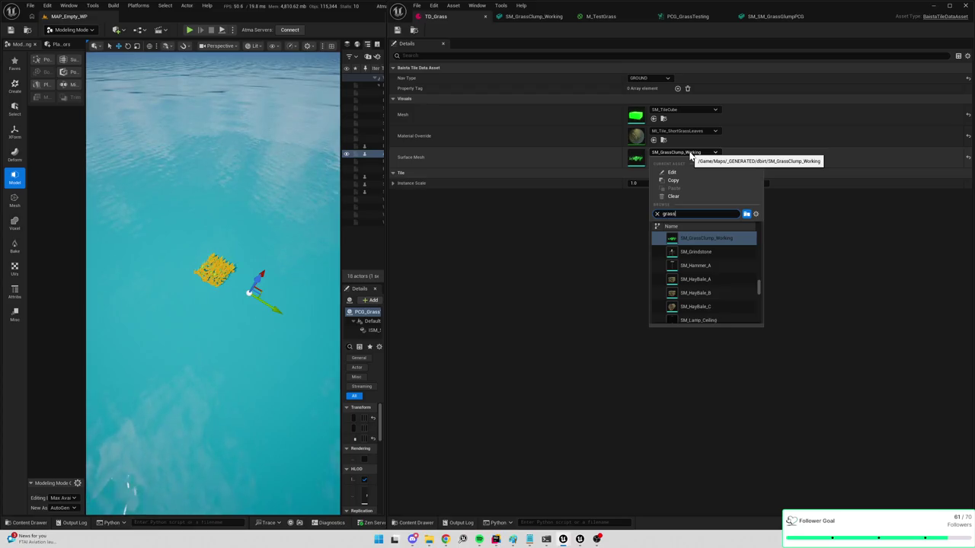
type("g")
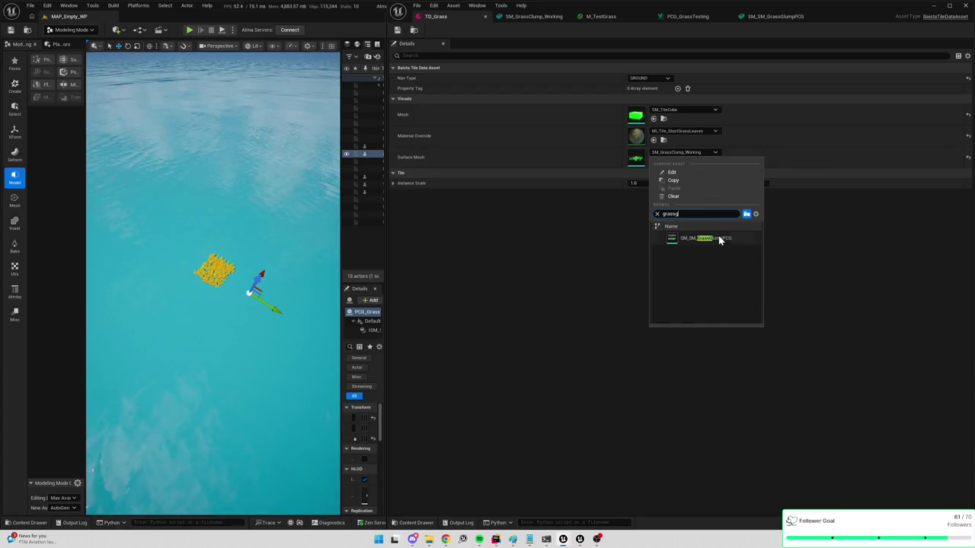
left_click(720, 240)
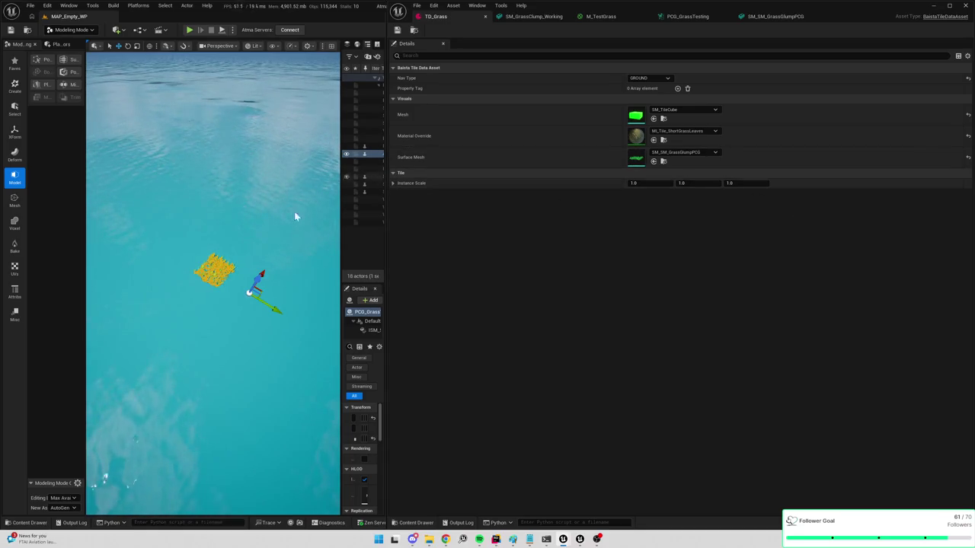
left_click_drag(214, 268, 226, 223)
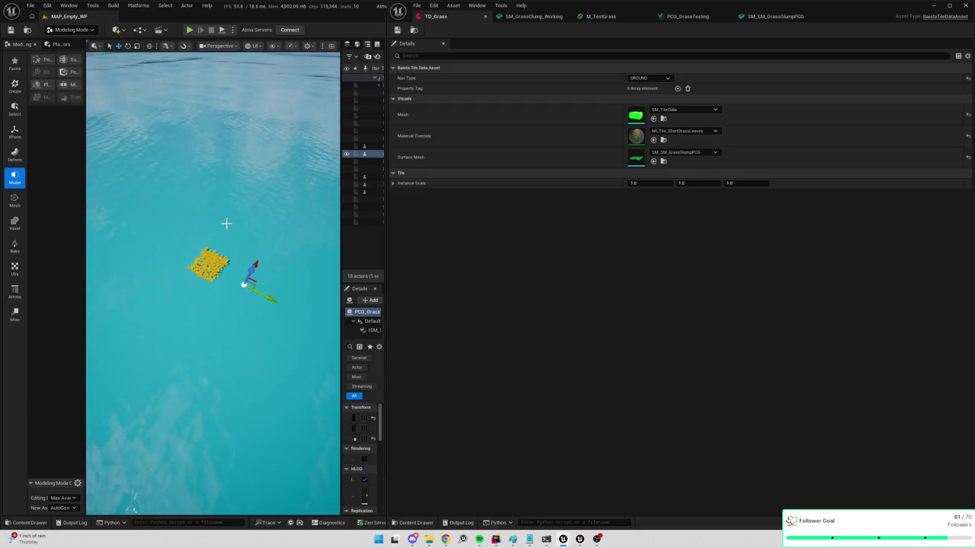
Play-test the grass-covered tiles in a widened game view, then stop the session
left_click(189, 28)
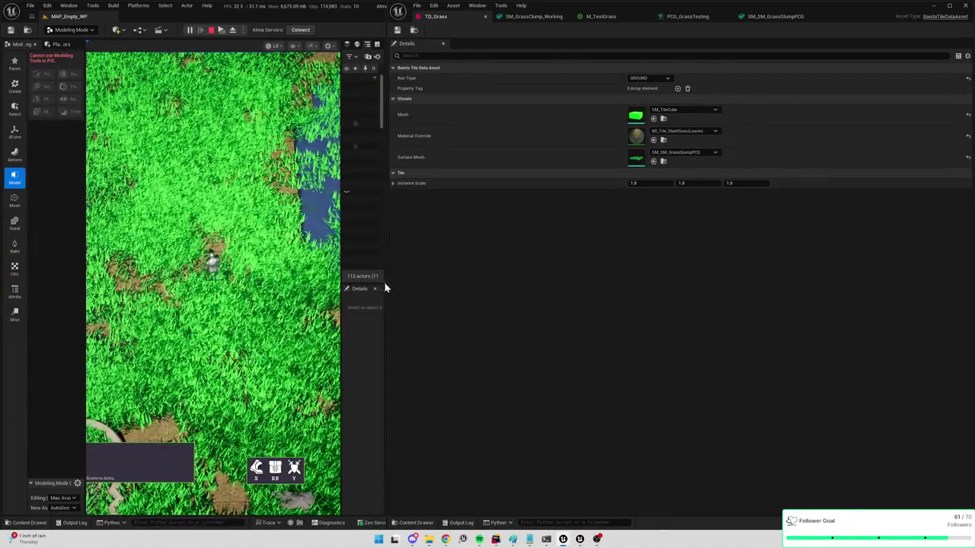
mouse_move(386, 288)
left_mouse_down()
mouse_move(667, 312)
mouse_move(760, 306)
left_mouse_up()
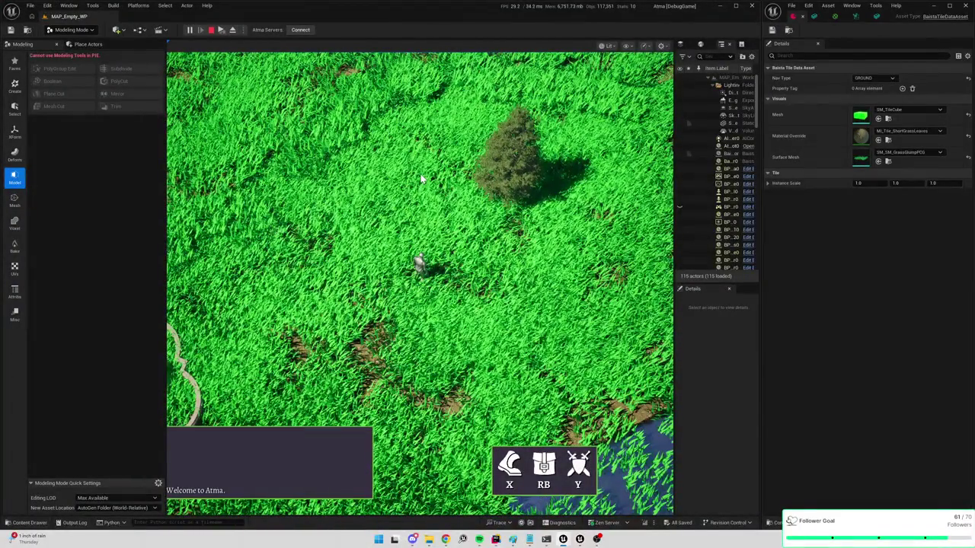
key("Escape")
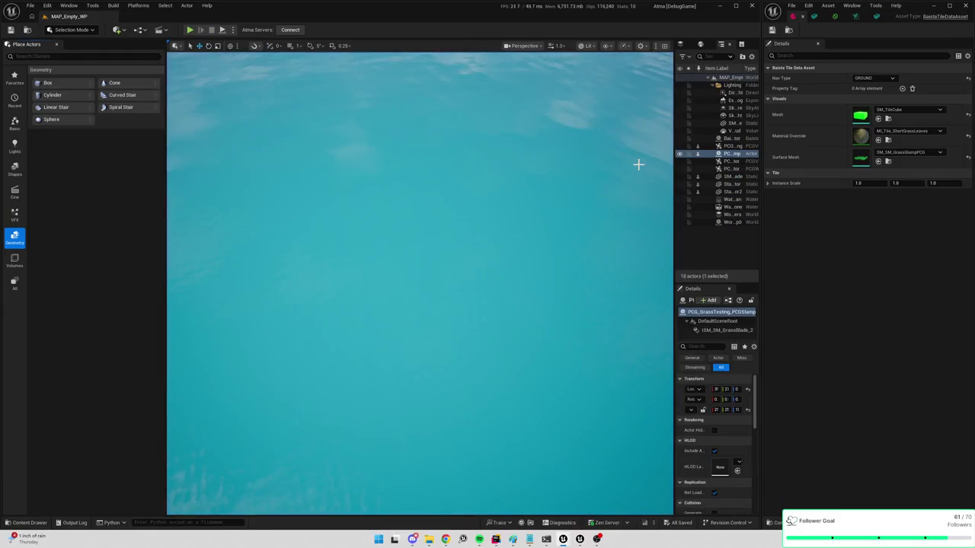
Frame PCG_GrassTesting_PCGStamp in the viewport and browse the top-level Content folder
left_click_drag(674, 244, 468, 237)
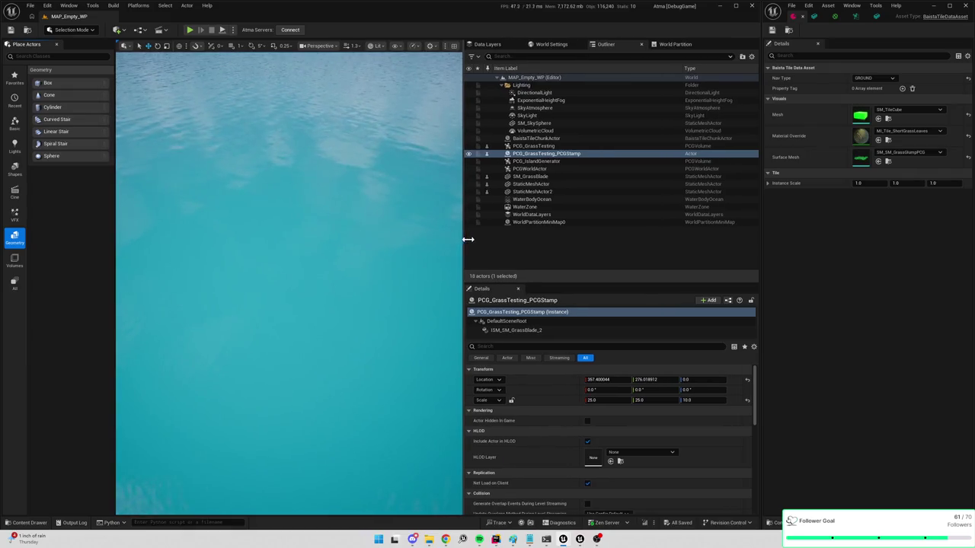
left_click(559, 161)
left_click(562, 154)
key("f")
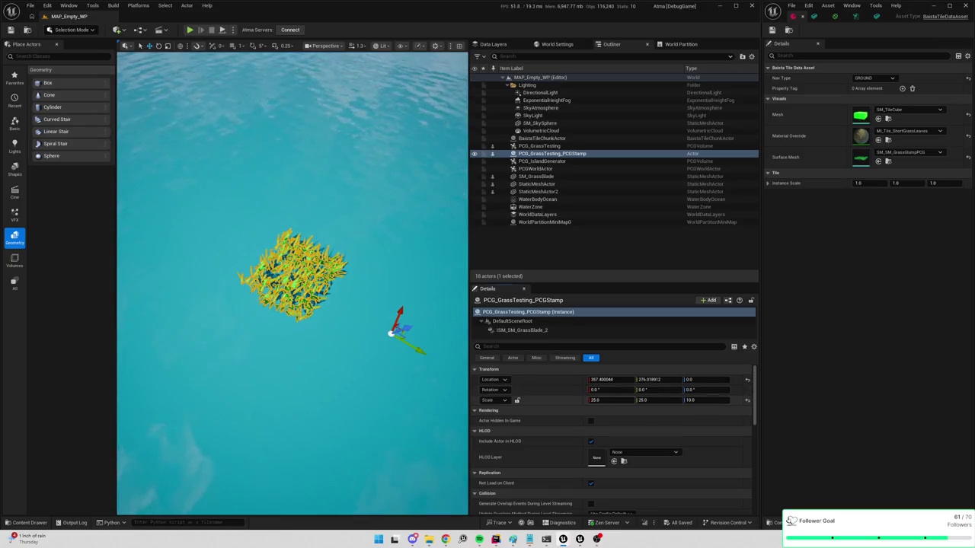
left_click(609, 400)
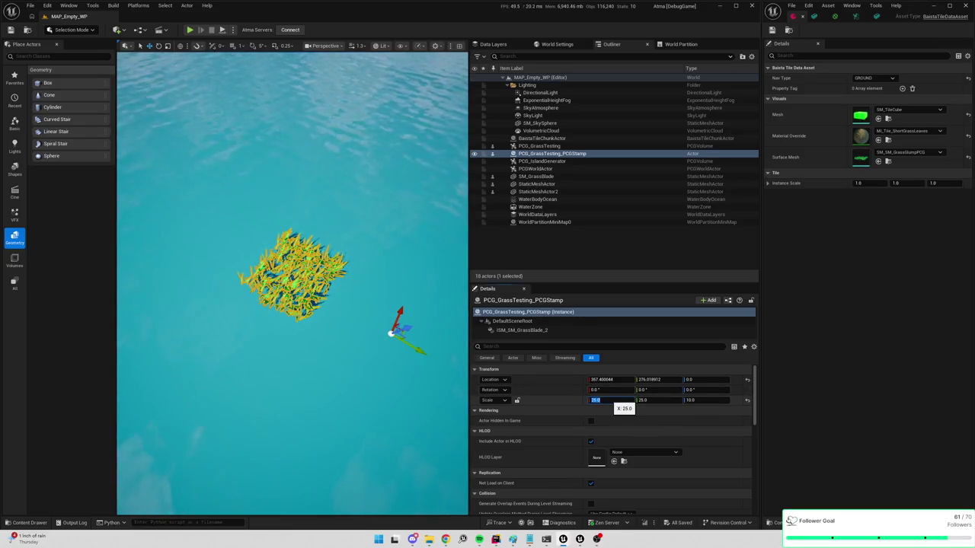
key("ctrl+space")
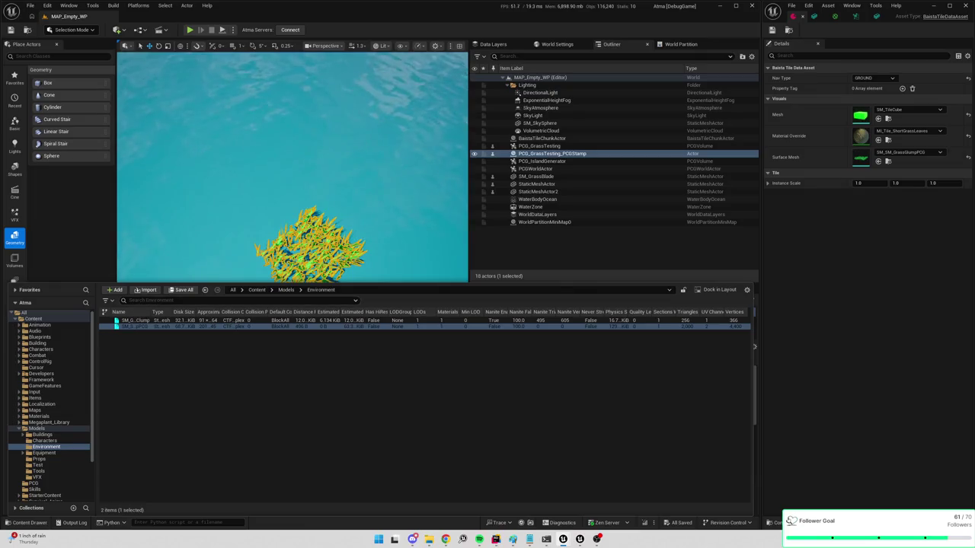
left_click(258, 291)
type("tile")
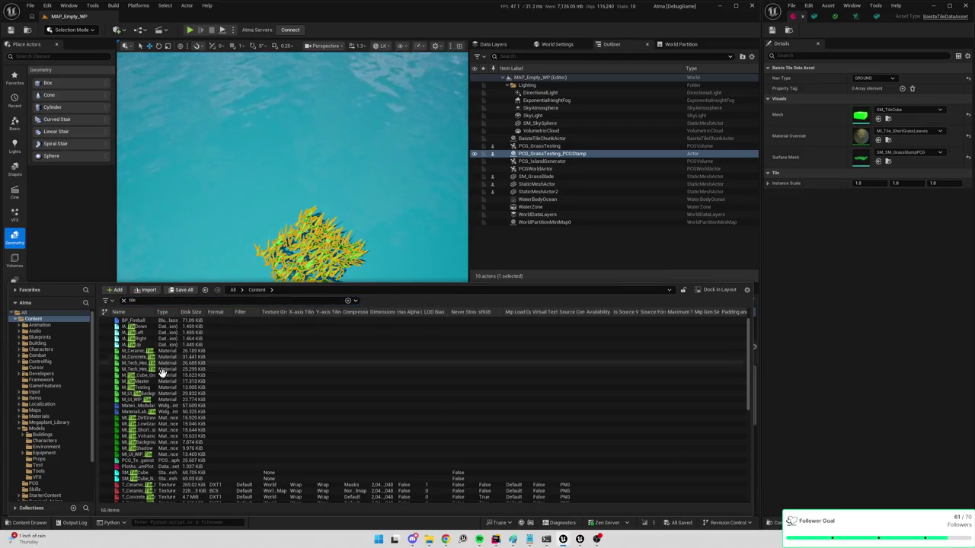
Place an SM_TileCube in the level at location 0, 0, 0
mouse_move(142, 474)
left_click_drag(142, 474, 285, 189)
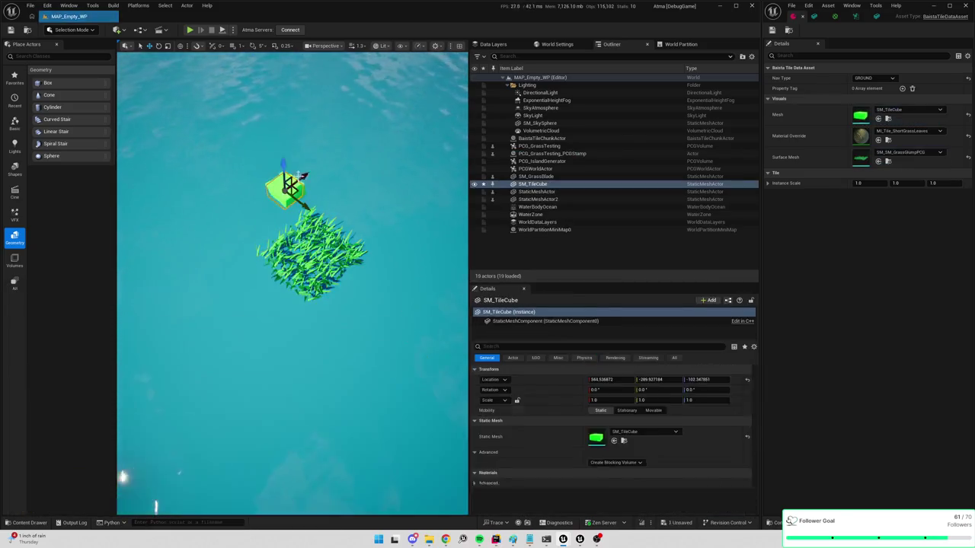
left_click(600, 379)
type("0")
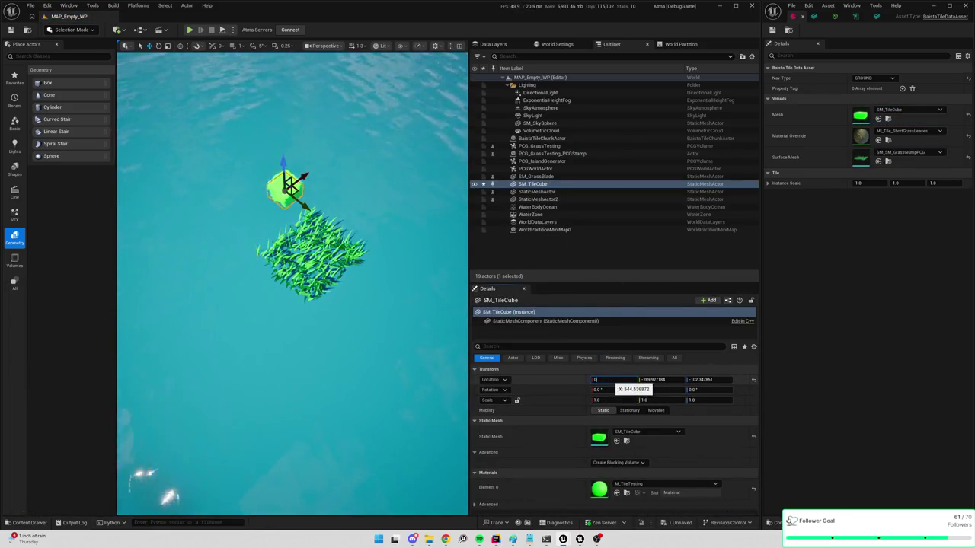
key("Tab")
type("0")
key("Tab")
type("0")
Move the PCG_GrassTesting_PCGStamp actor to location 0, 0, 0 and frame it
left_click(366, 427)
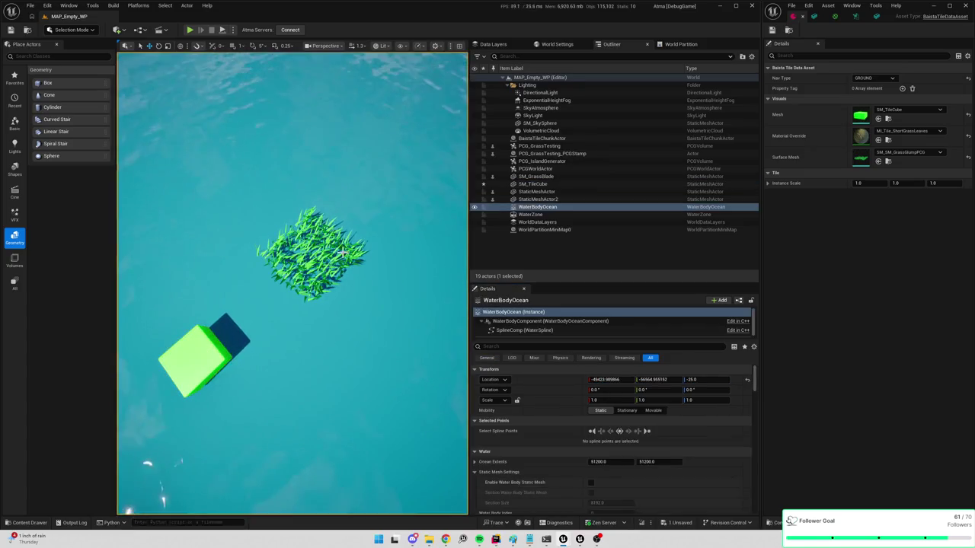
left_click(312, 251)
left_click(602, 379)
type("0")
key("Tab")
type("0")
key("Tab")
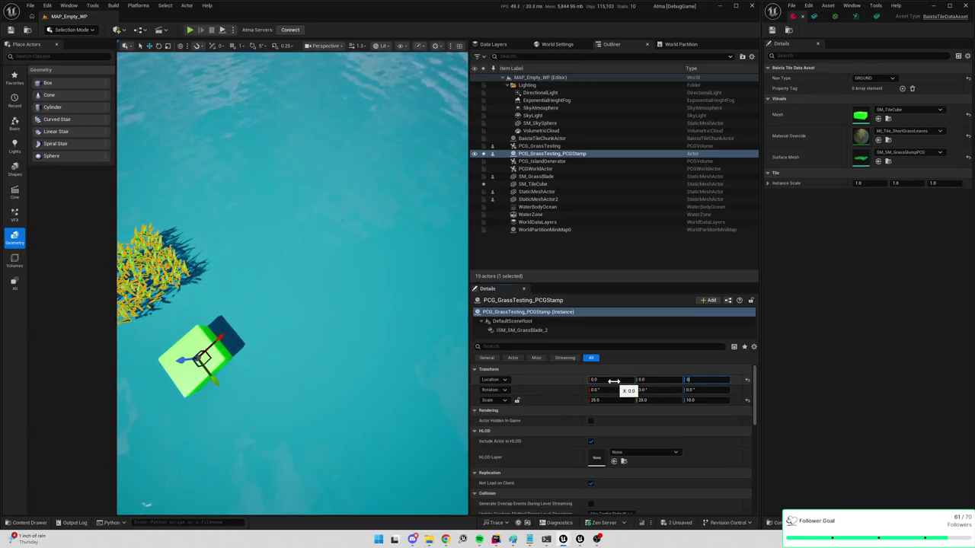
key("Return")
key("f")
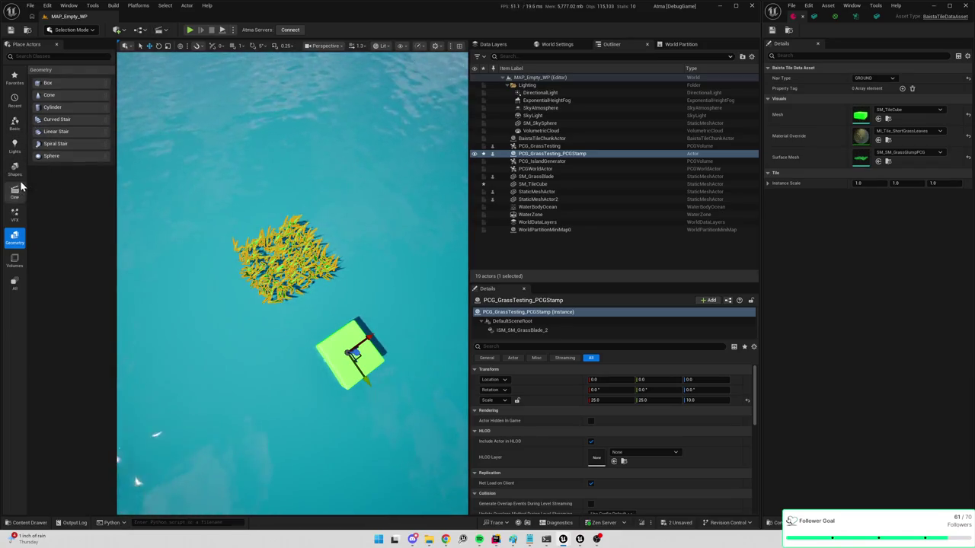
left_click(90, 30)
In Modeling Mode, use XForm Edit Pivot to move the stamp's pivot onto the grass clump
left_click(73, 76)
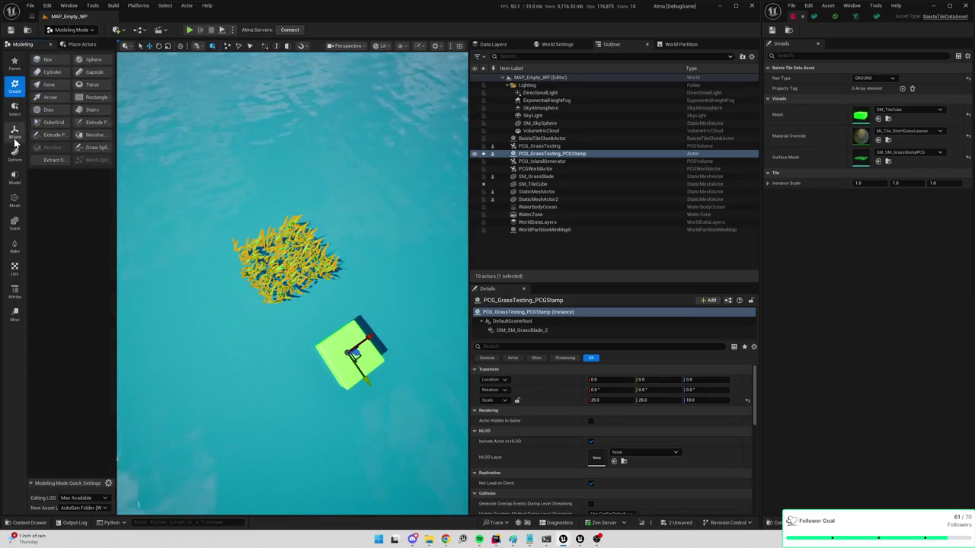
left_click(15, 132)
left_click(54, 86)
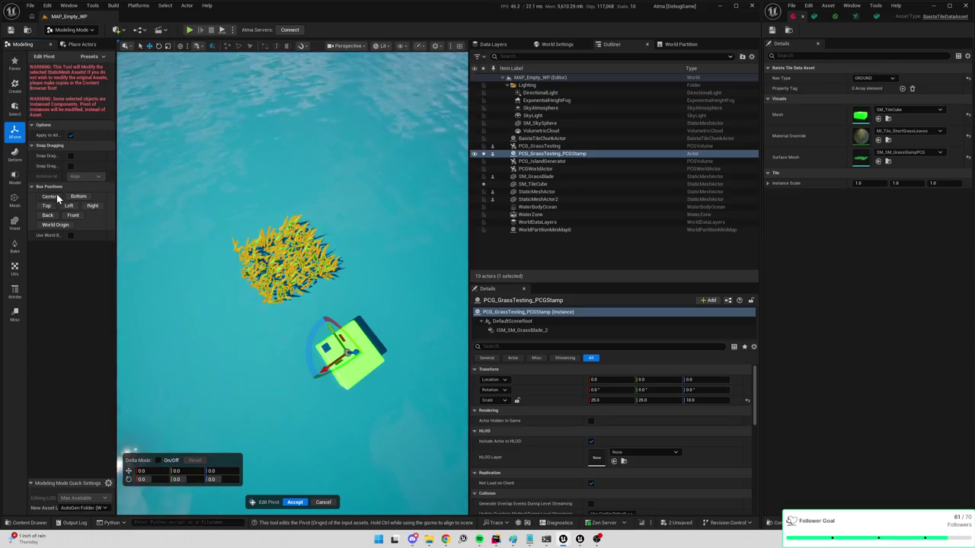
left_click(76, 198)
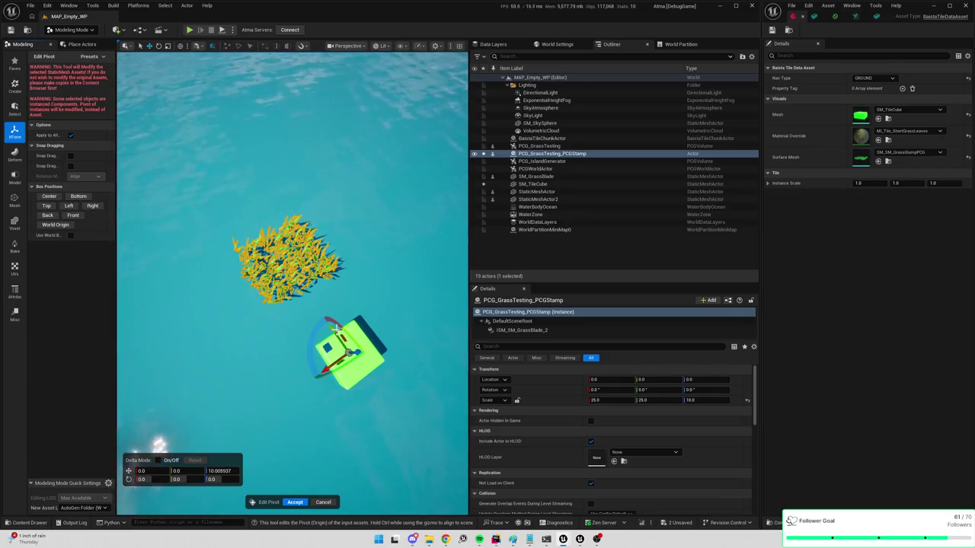
left_click_drag(347, 353, 255, 233)
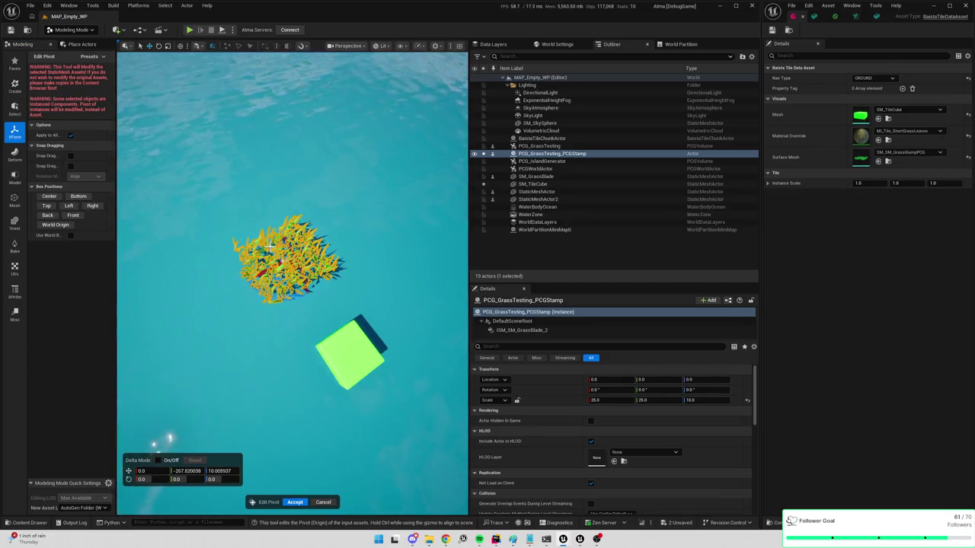
left_click(294, 501)
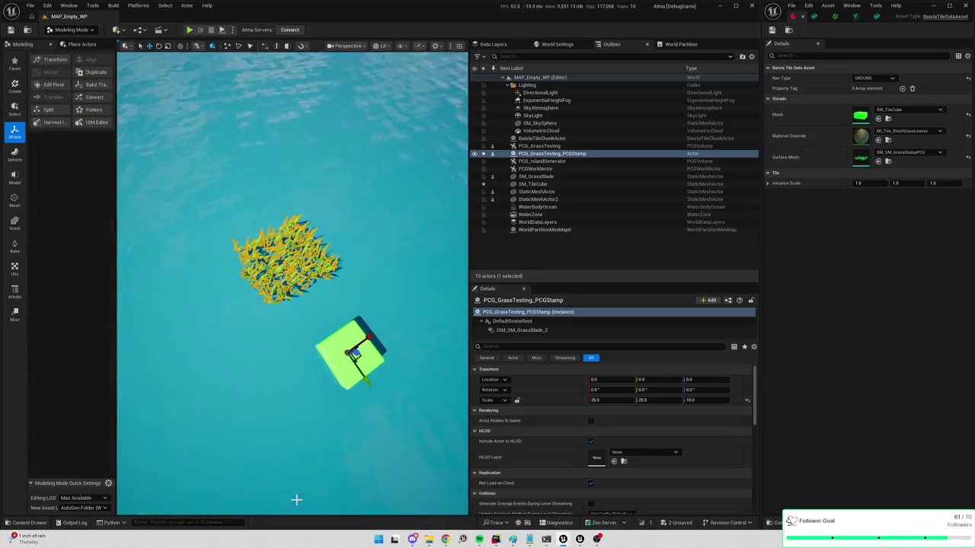
Re-apply pivot edits and reset the stamp actor's Location X to 0
left_click(52, 84)
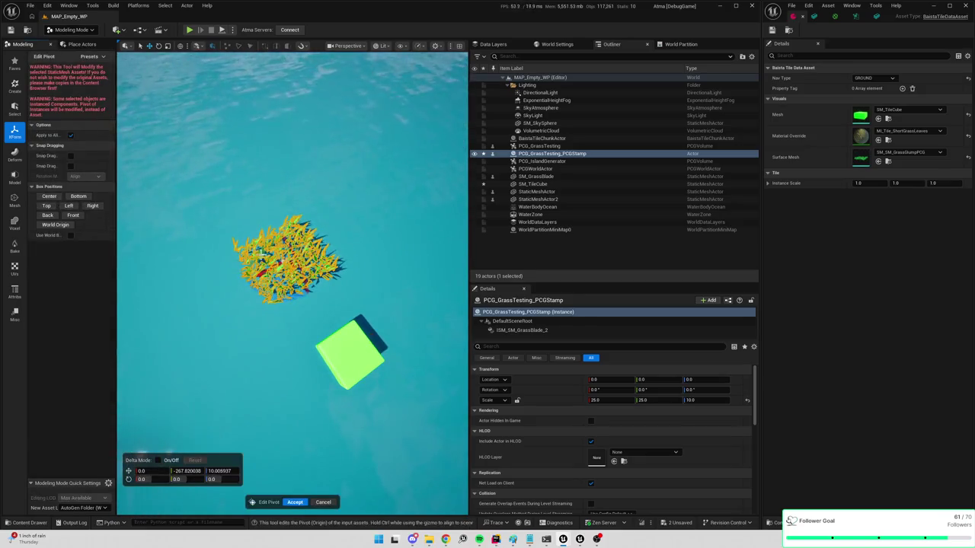
left_click(295, 503)
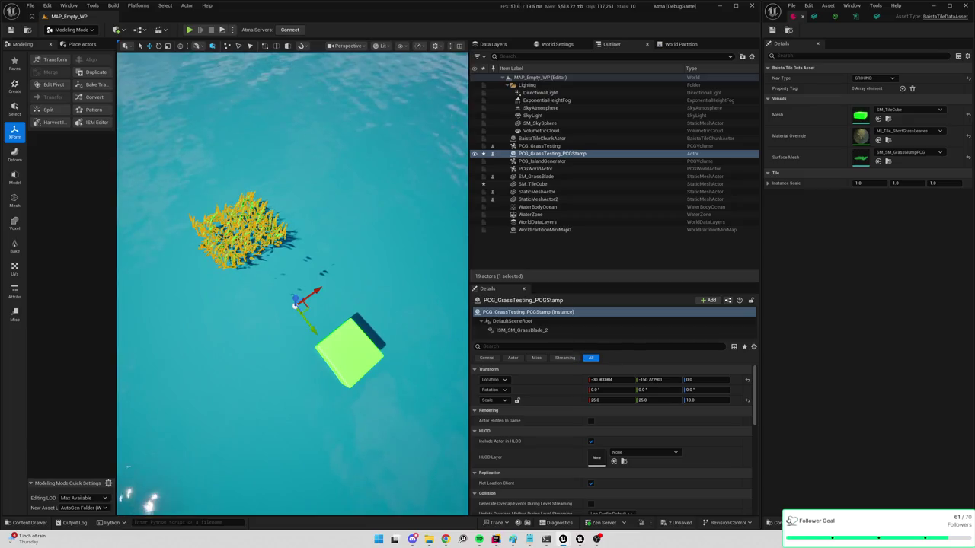
left_click(524, 330)
left_click(534, 312)
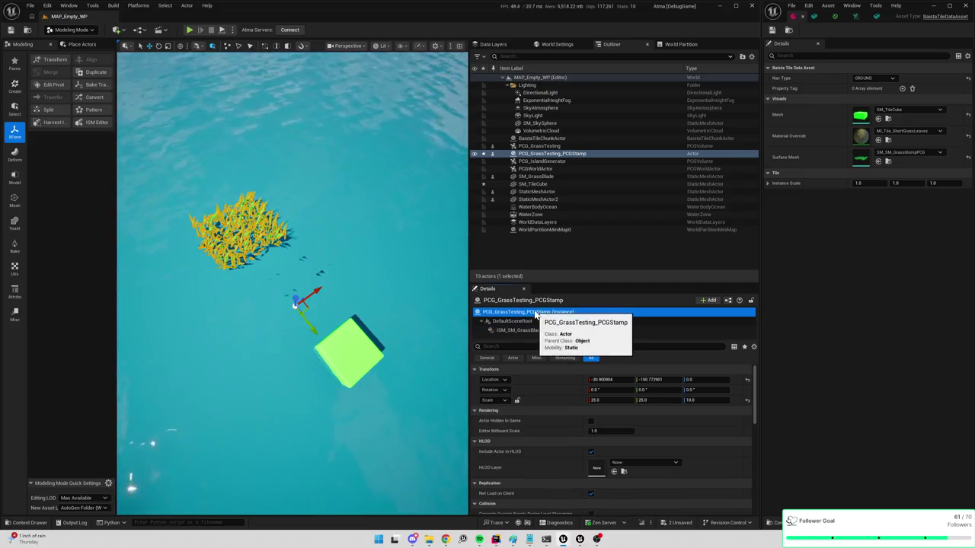
left_click(602, 379)
type("0")
key("Tab")
type("0")
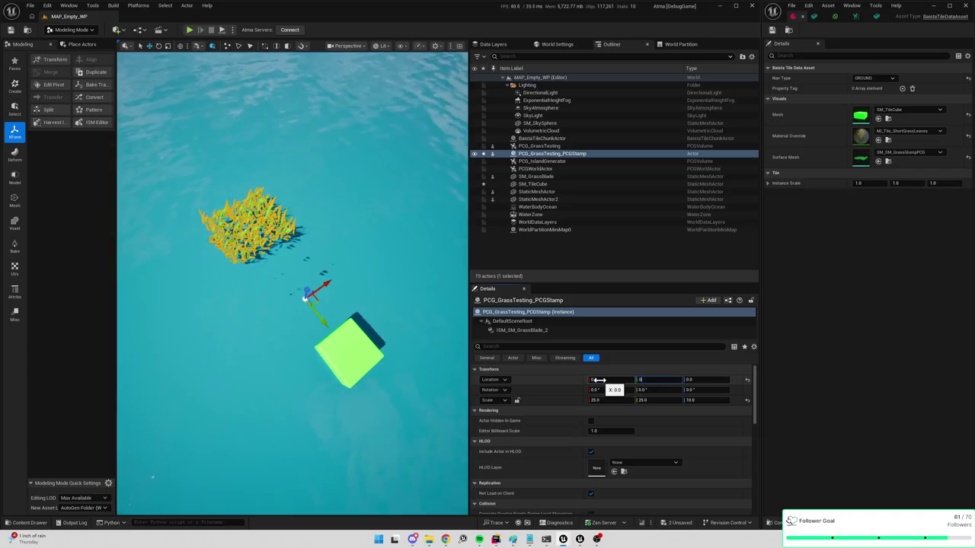
left_click(50, 85)
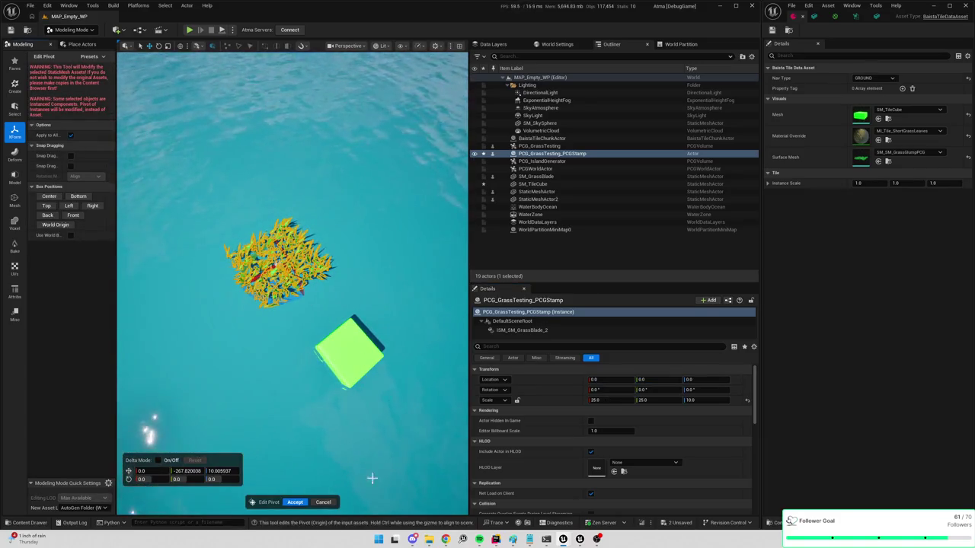
left_click(328, 502)
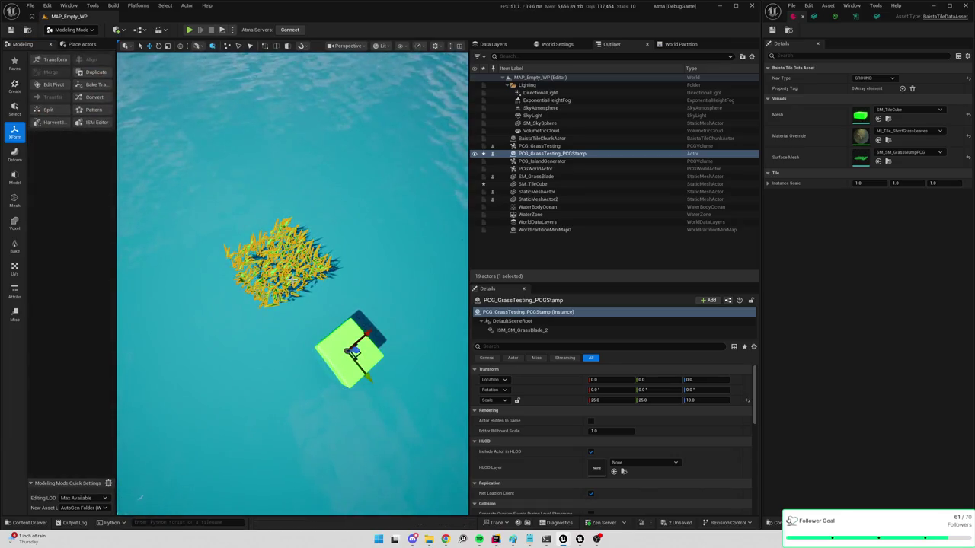
left_click(538, 331)
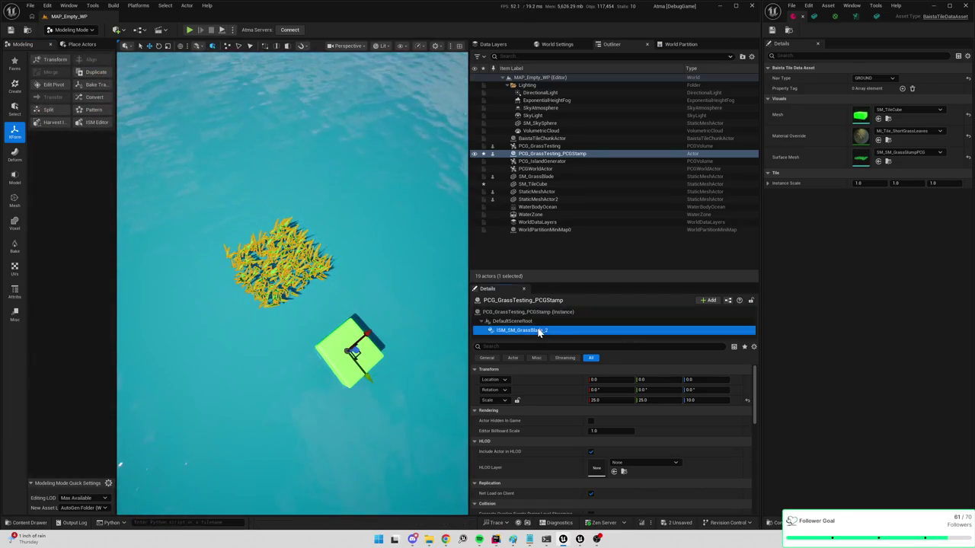
Set ISM_SM_GrassBlade_2's Location Y to 0 and its scale to 1, 1, 1
left_click(656, 379)
type("0")
key("Tab")
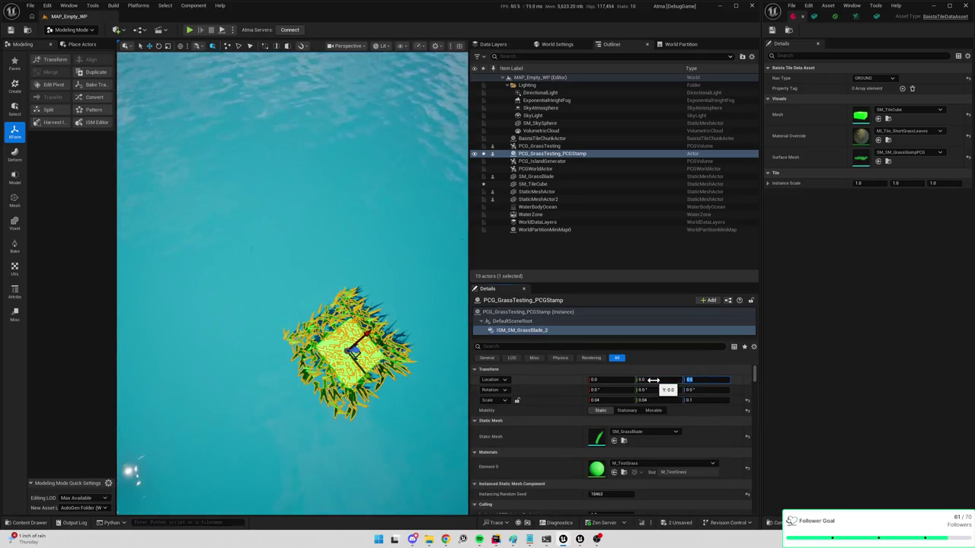
type("1")
key("Tab")
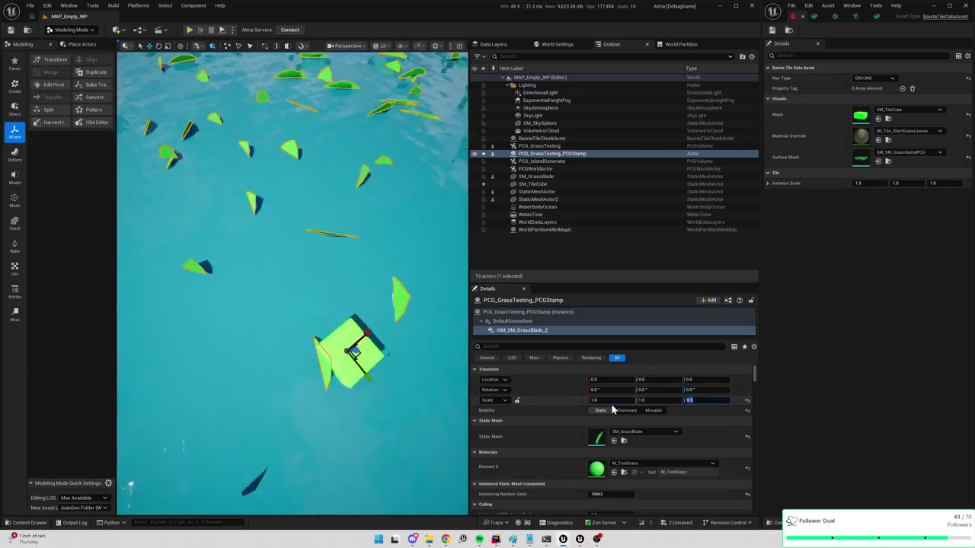
type("1")
key("Tab")
type("1")
Set the DefaultSceneRoot component's scale to 1, 1, 1
left_click(531, 321)
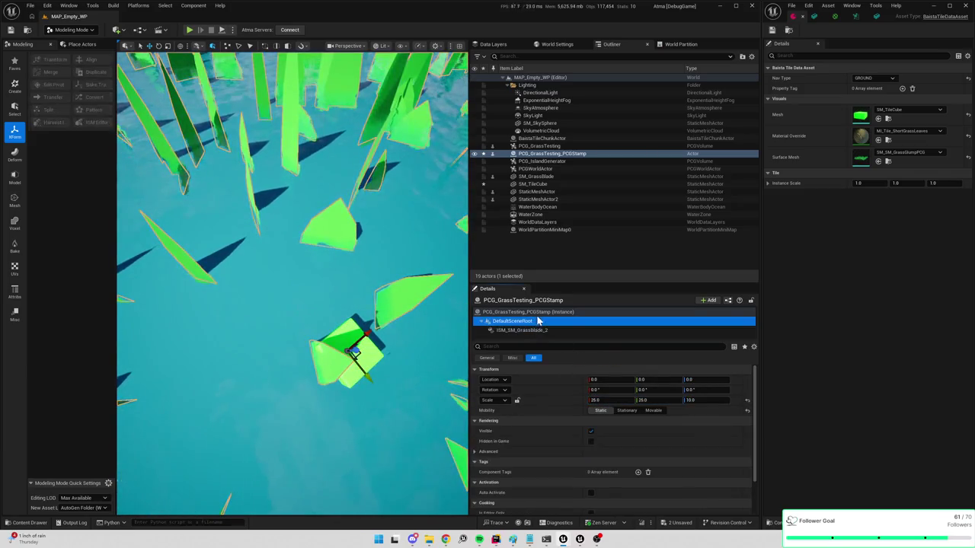
left_click(609, 400)
type("1")
key("Tab")
type("1")
key("Tab")
type("1")
key("Return")
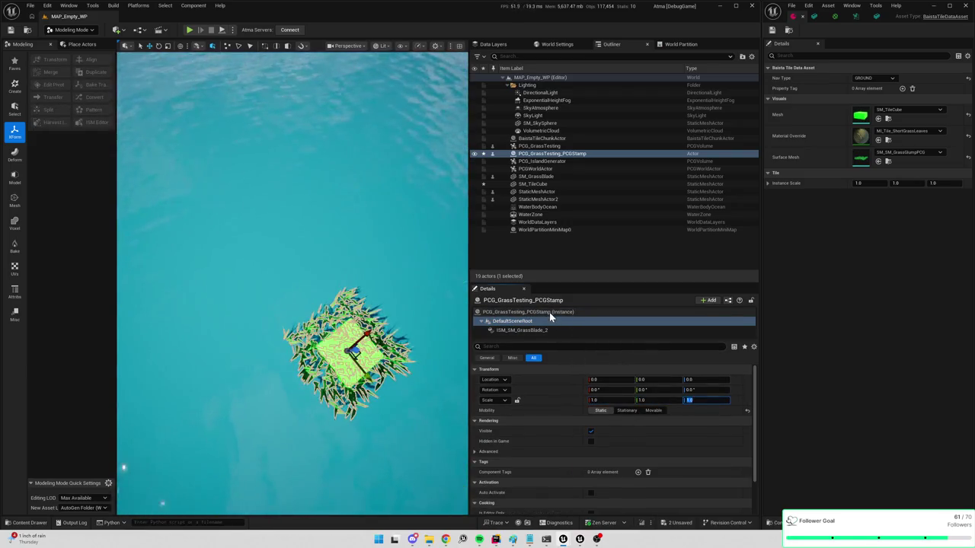
Scale the PCG_GrassTesting_PCGStamp actor to 0.5 on all three axes
left_click(549, 312)
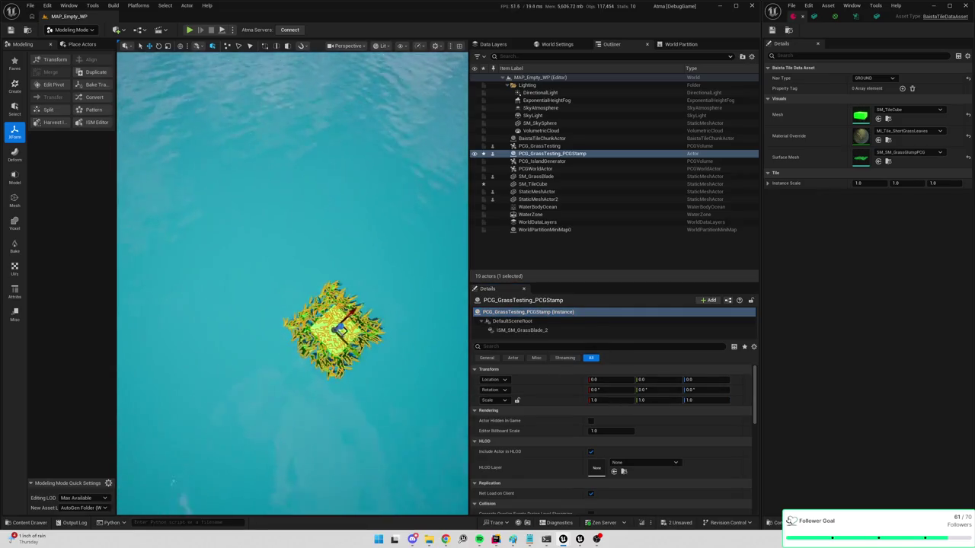
type("0.5")
key("Tab")
type("0.5")
key("Tab")
type("0.5")
key("Return")
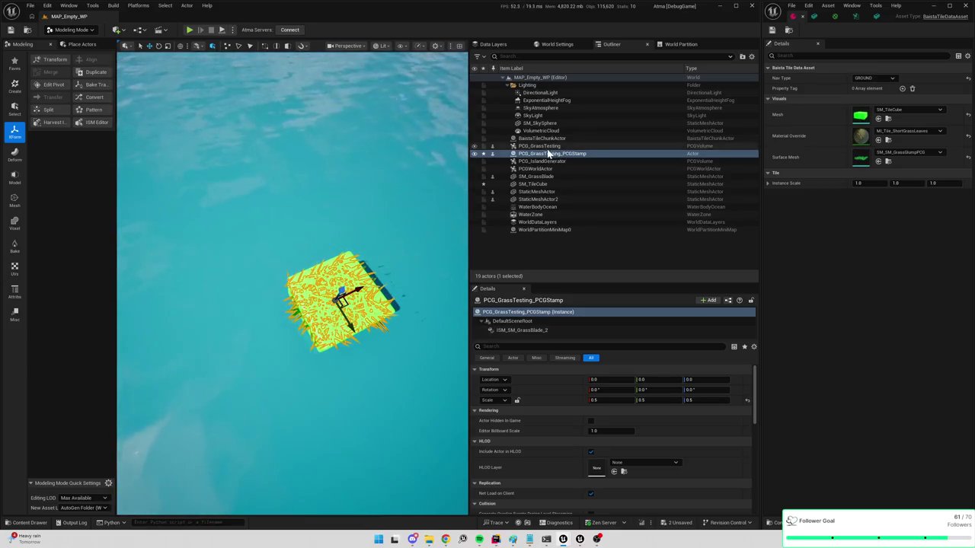
Merge the grass stamp with Merge Actors, replacing SM_SM_GrassGlumpPCG in Models/Environment
left_click(187, 5)
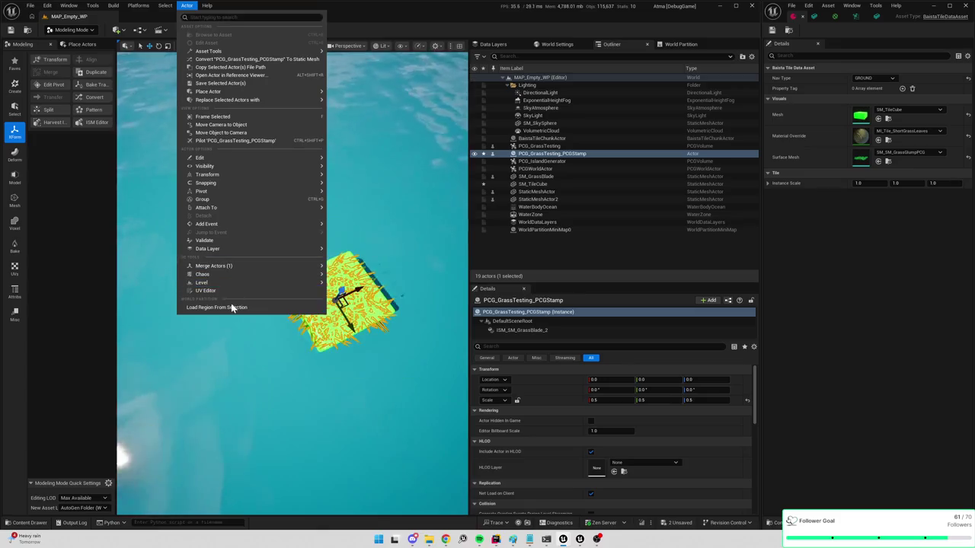
mouse_move(233, 272)
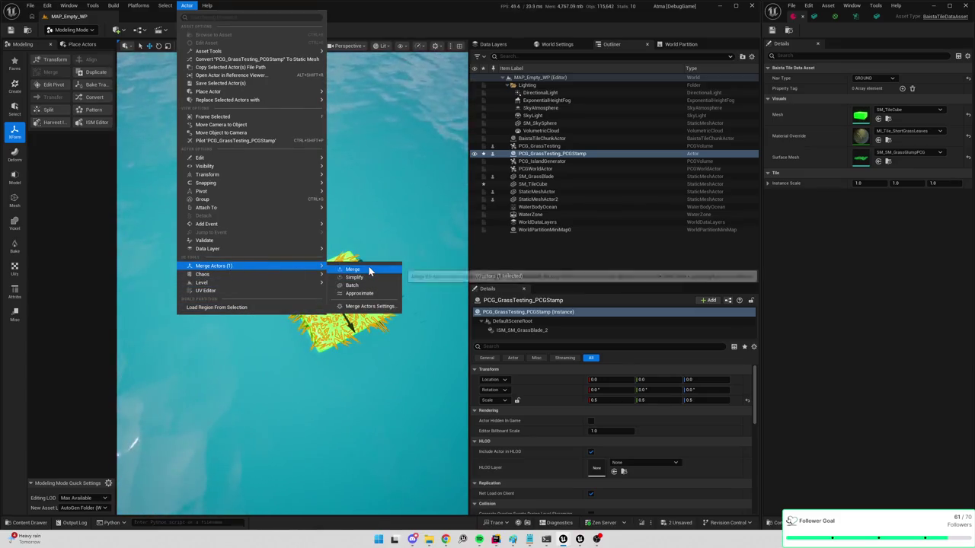
left_click(370, 268)
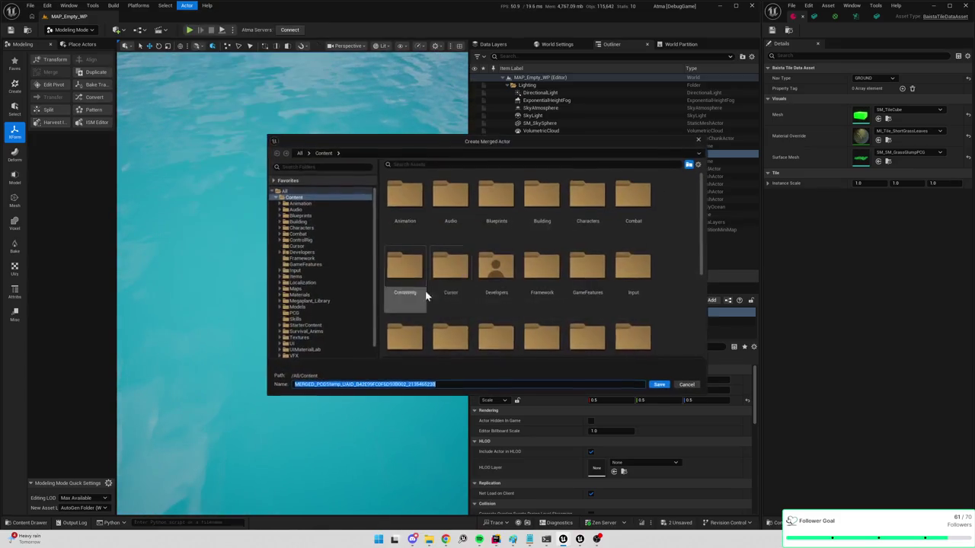
left_click(297, 307)
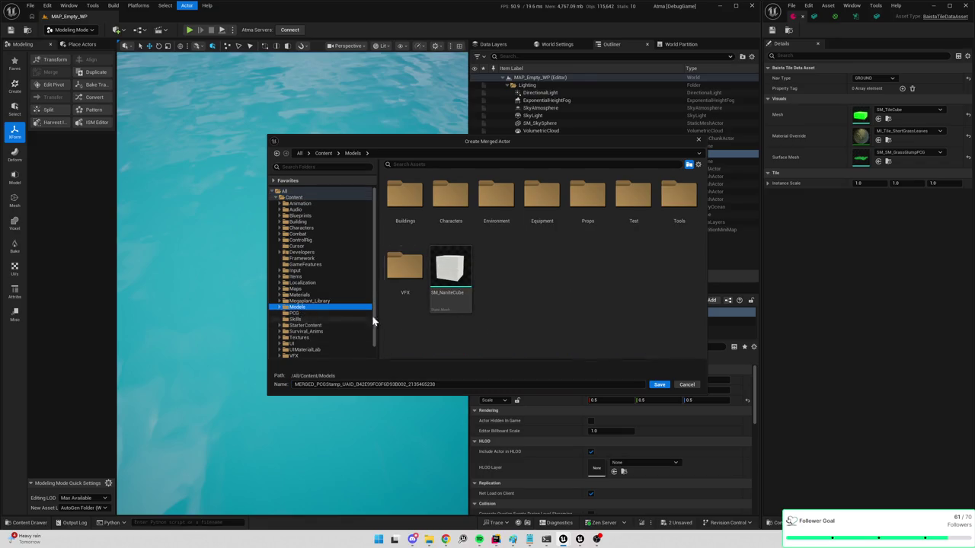
double_click(496, 202)
left_click(461, 217)
left_click(659, 385)
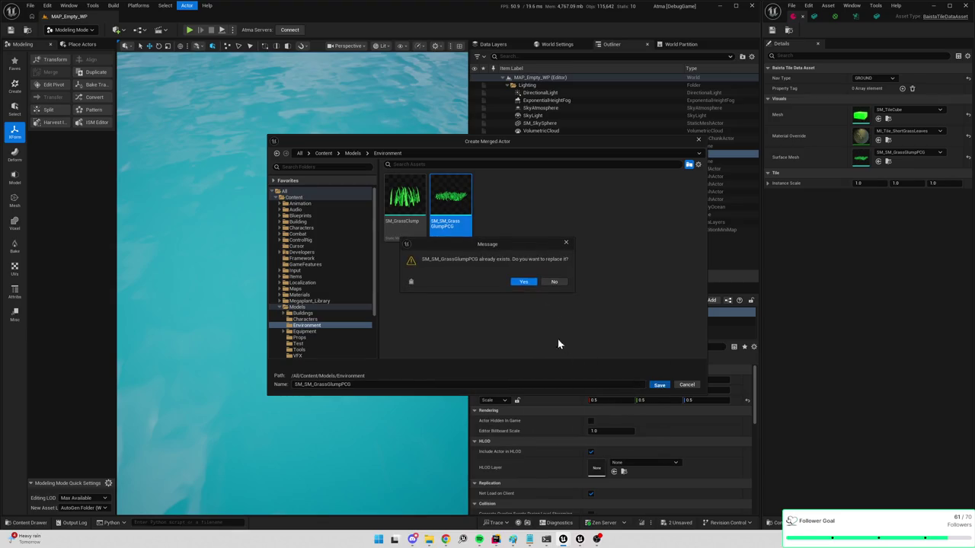
left_click(522, 283)
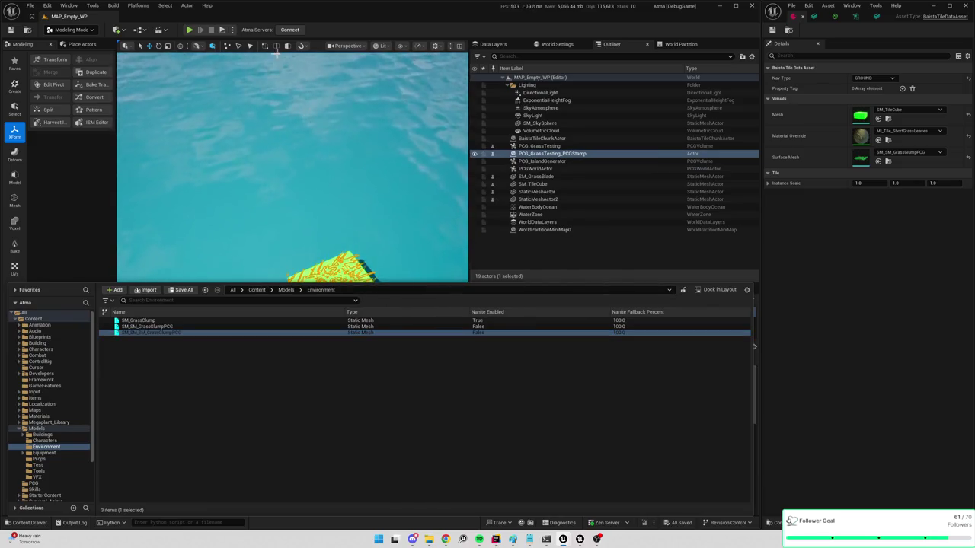
Briefly play-test, then open SM_SM_SM_GrassGlumpPCG from Models/Environment in the mesh editor
left_click(190, 30)
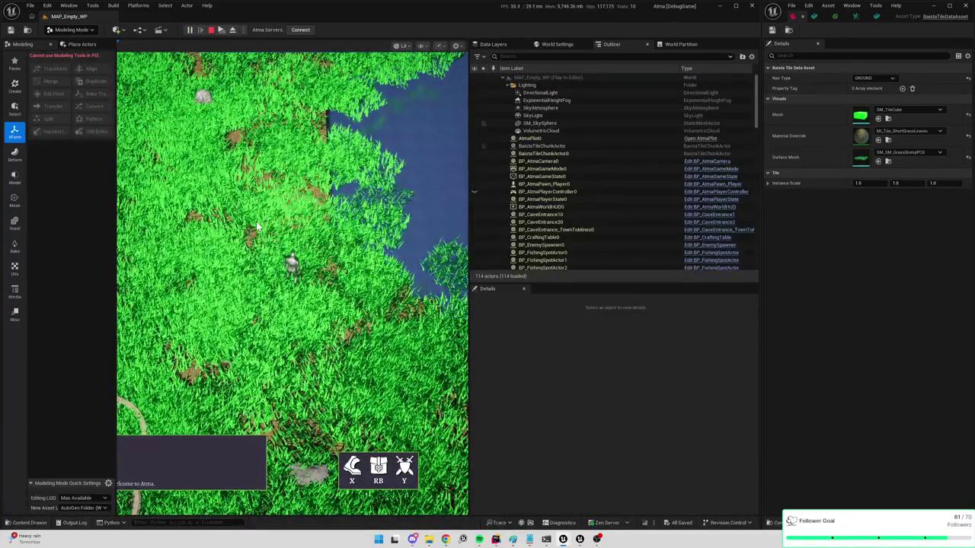
key("Escape")
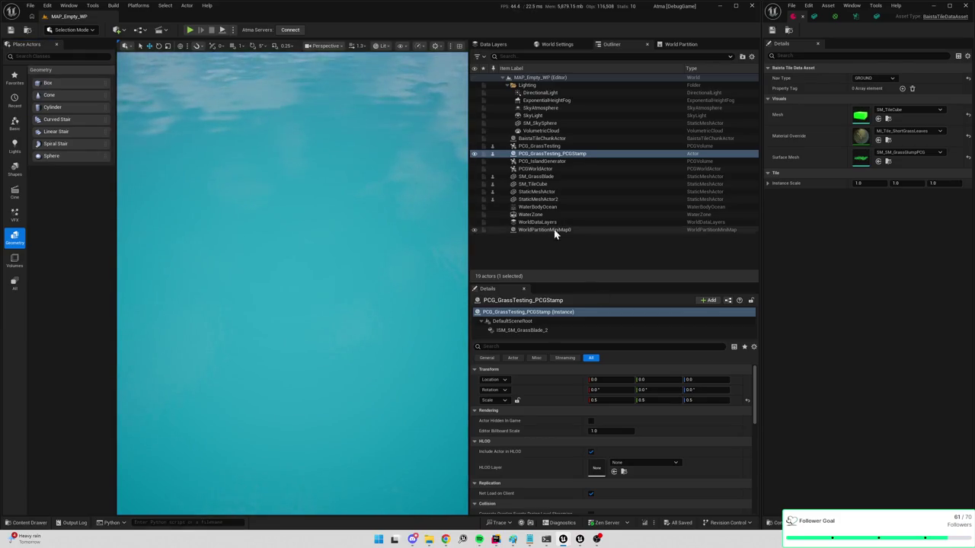
key("ctrl+space")
left_click(149, 334)
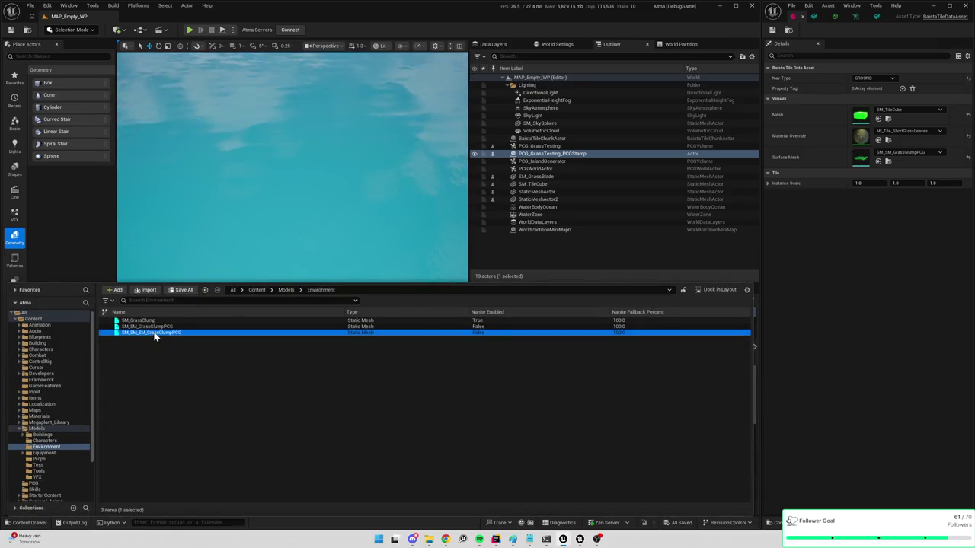
double_click(155, 337)
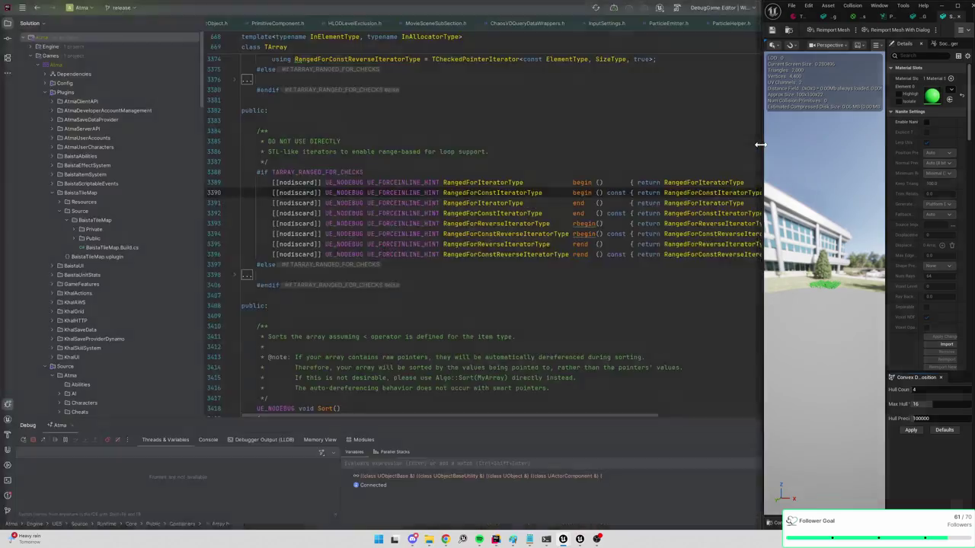
Commit a new Multiply node value in M_TestGrass, then review the grass clump mesh
left_click_drag(760, 145, 462, 145)
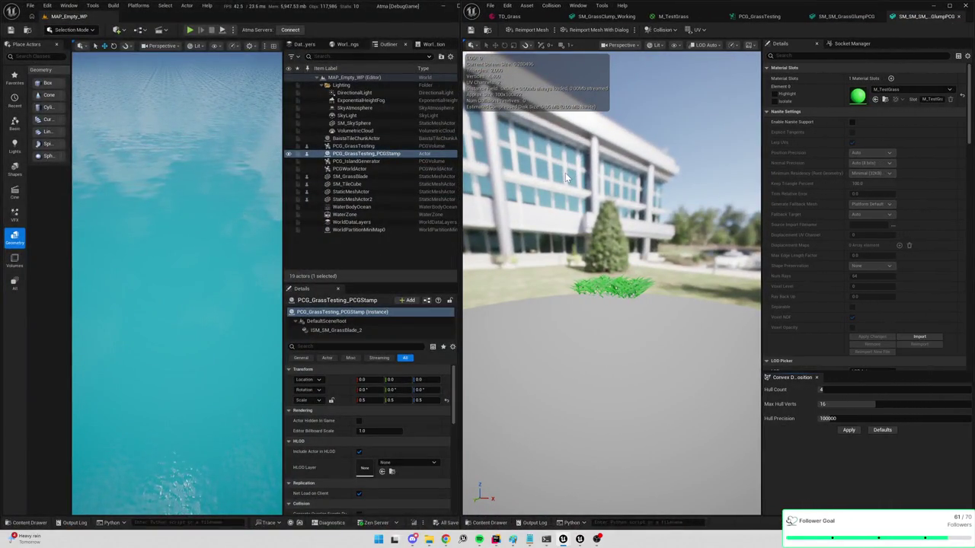
scroll(566, 176, "down", 10)
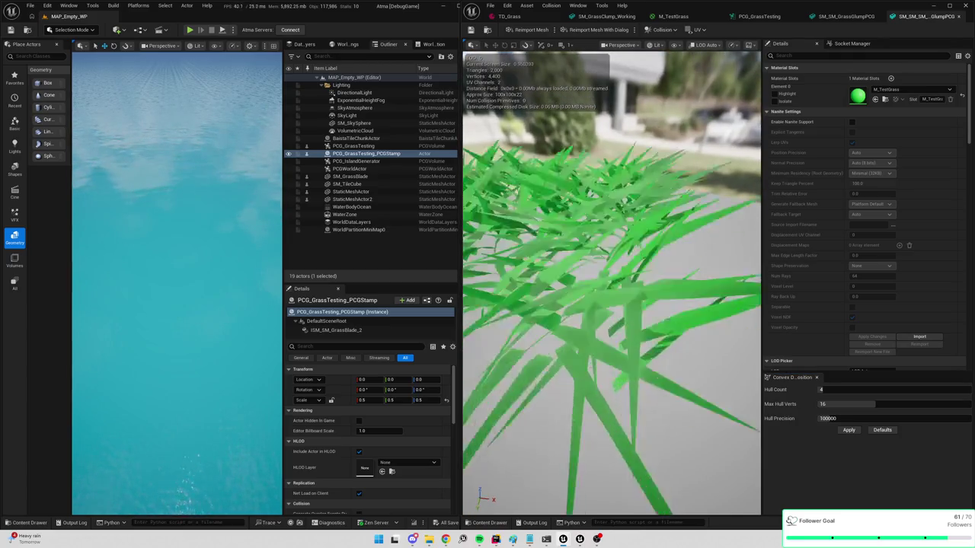
scroll(611, 282, "down", 5)
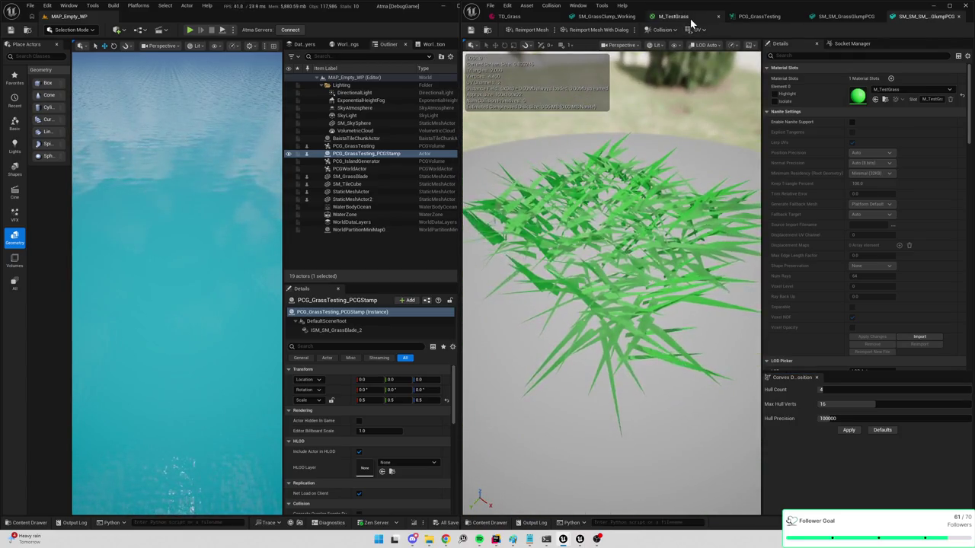
left_click(689, 17)
key("Return")
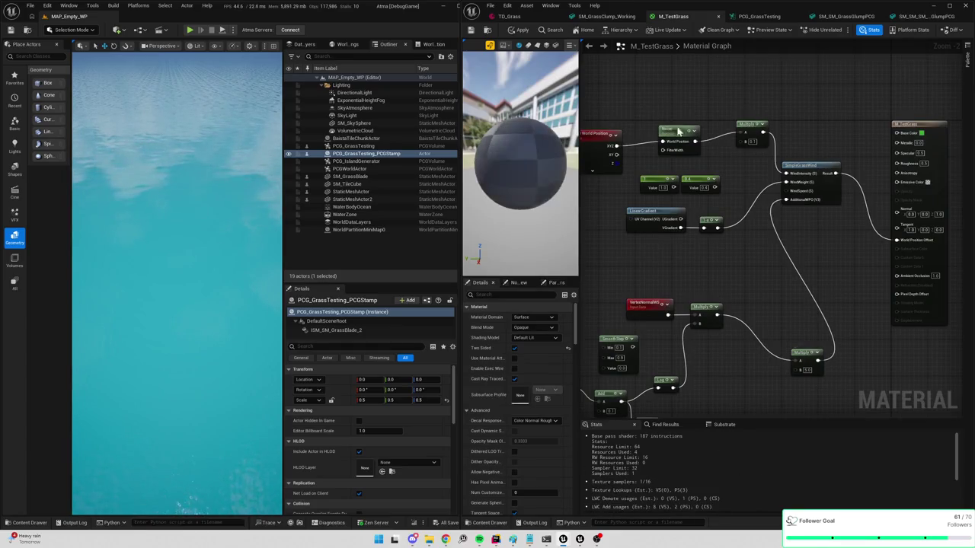
left_click(924, 17)
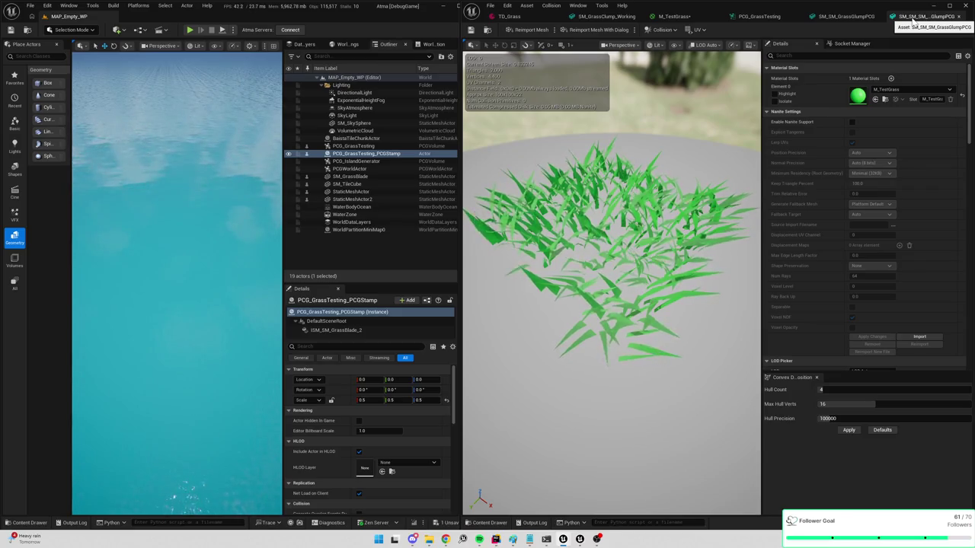
left_click(488, 30)
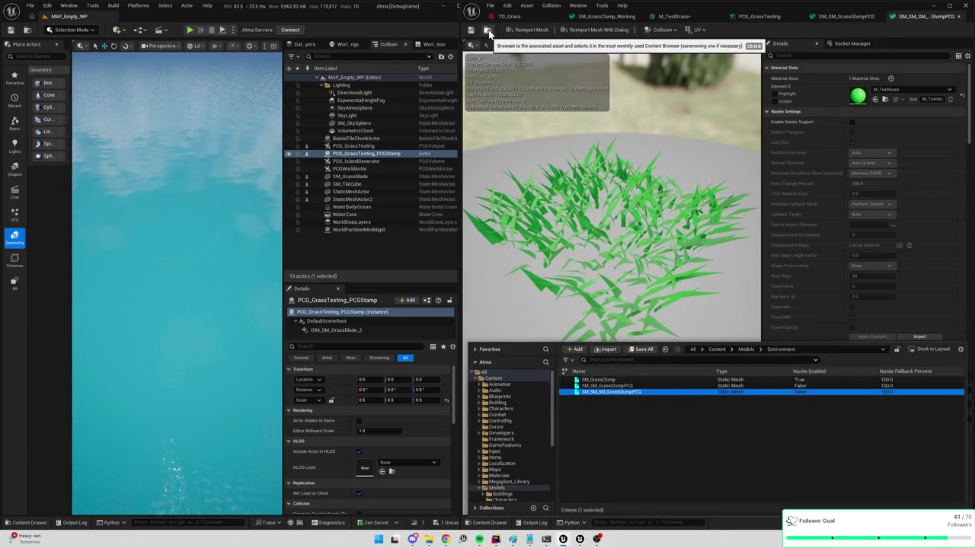
Begin deleting the older grass clump mesh, then cancel the Delete Assets dialog
left_click(632, 385)
right_click(637, 385)
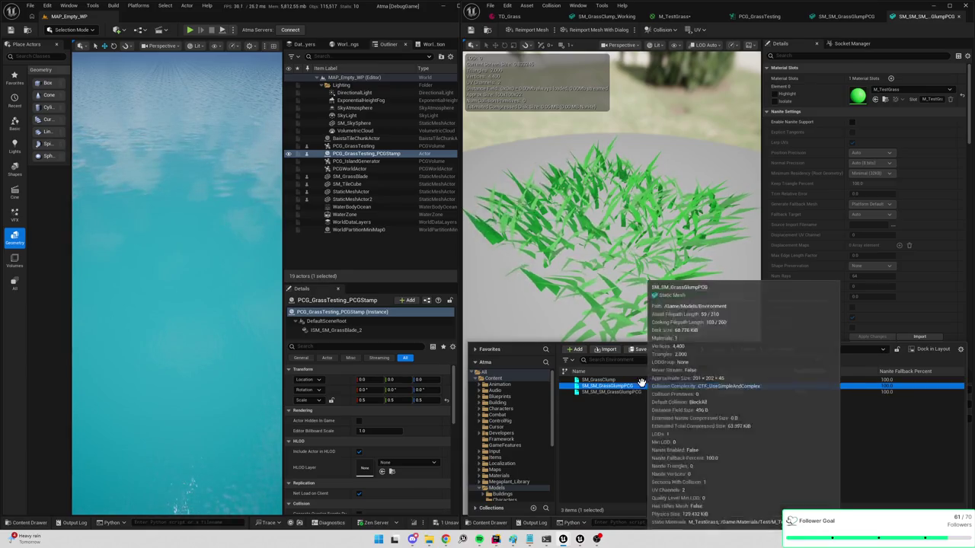
left_click(651, 379)
left_click(594, 131)
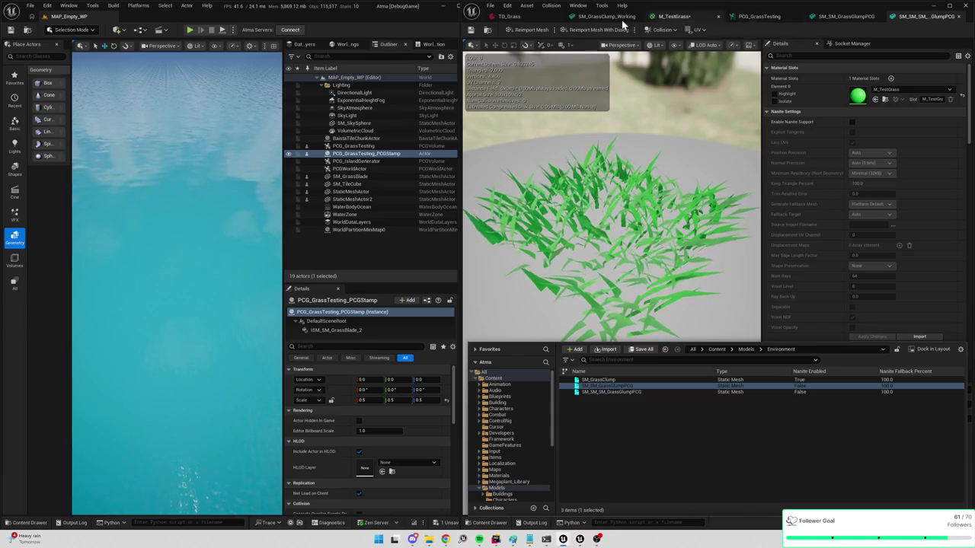
Set TD_Grass's Surface Mesh to SM_SM_SM_GrassGlumpPCG and save the asset
left_click(506, 16)
left_click(734, 154)
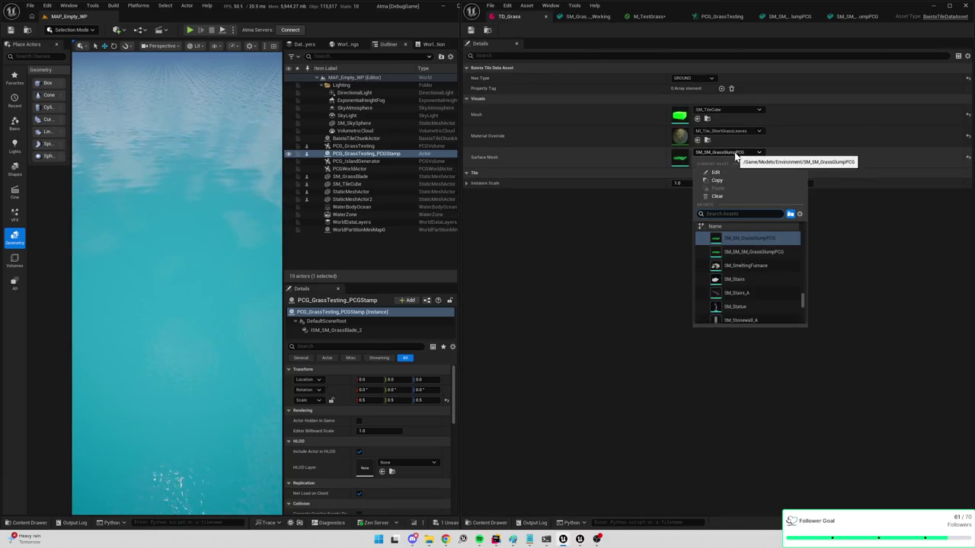
left_click(750, 252)
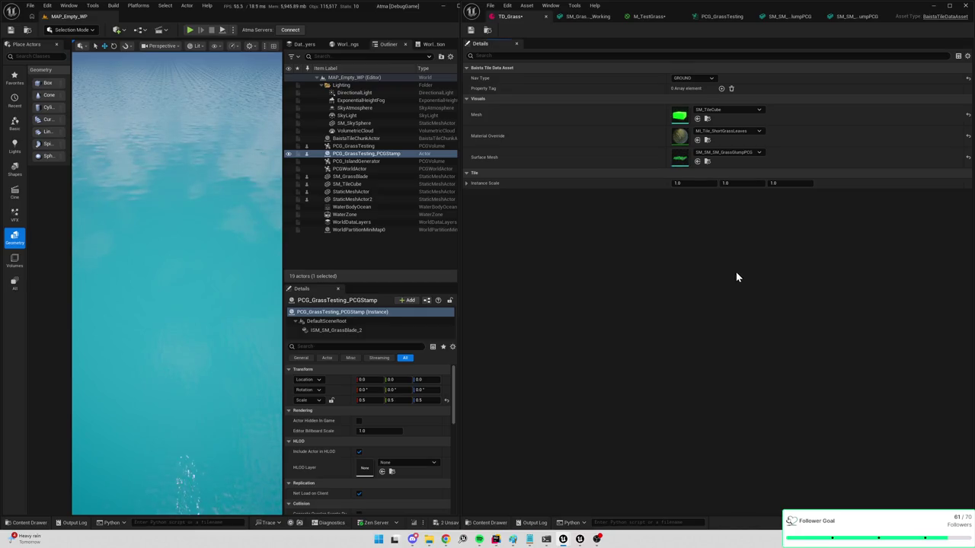
left_click(471, 31)
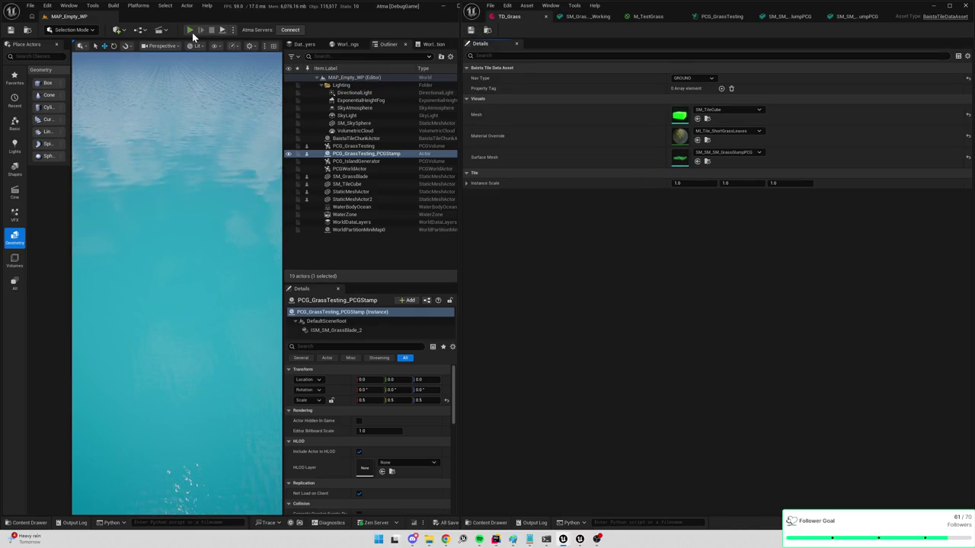
Play the level in an enlarged game view, look over the grass-covered tiles, then stop
key("alt+p")
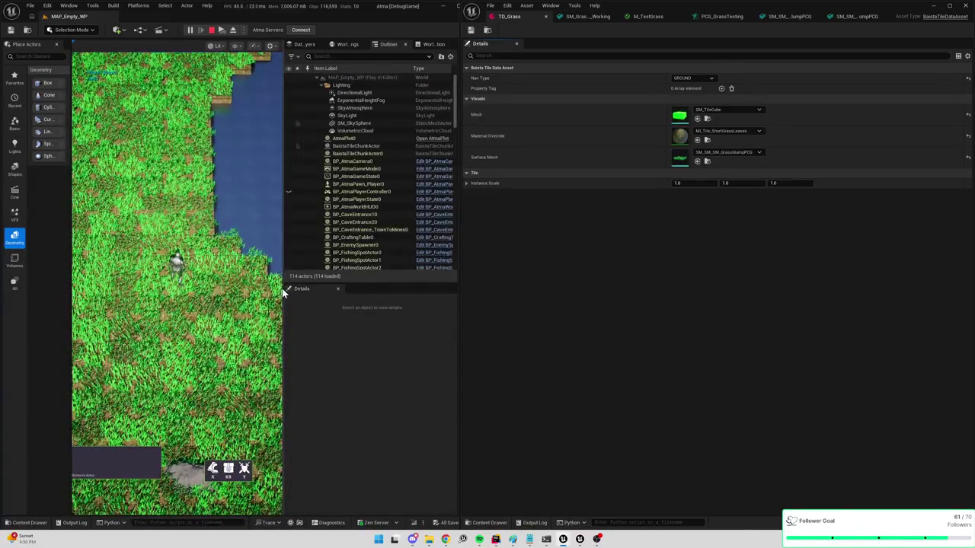
mouse_move(288, 293)
left_mouse_down()
mouse_move(453, 300)
mouse_move(420, 305)
mouse_move(462, 320)
mouse_move(887, 333)
left_mouse_up()
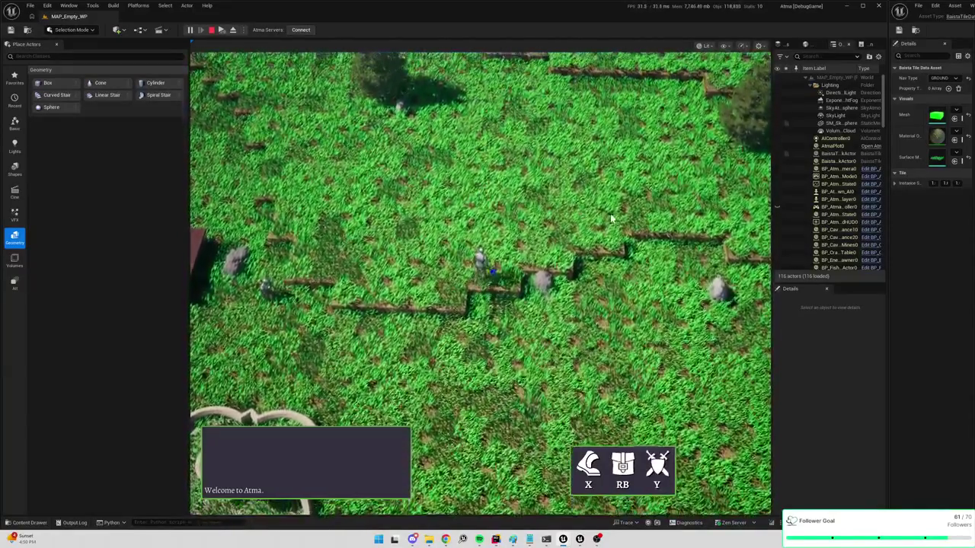
left_click(392, 224)
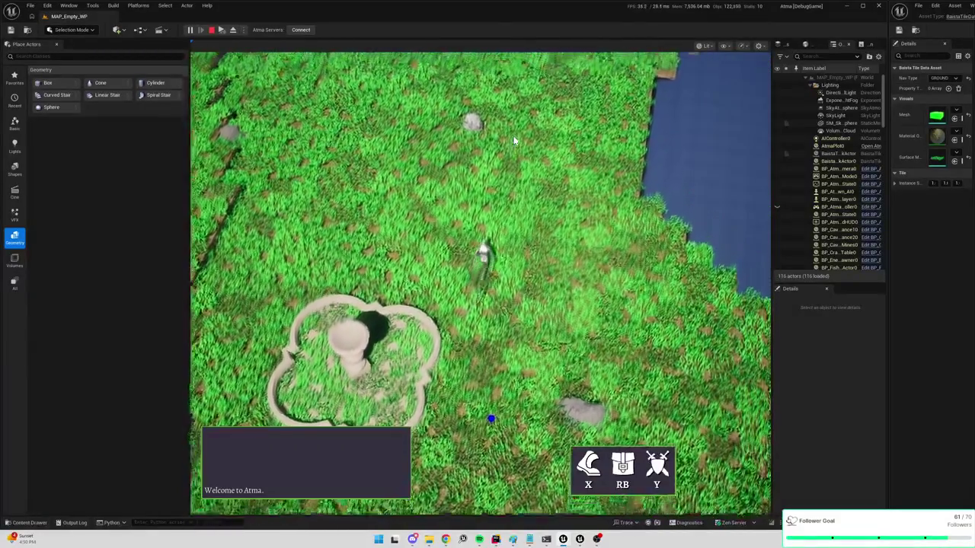
key("Escape")
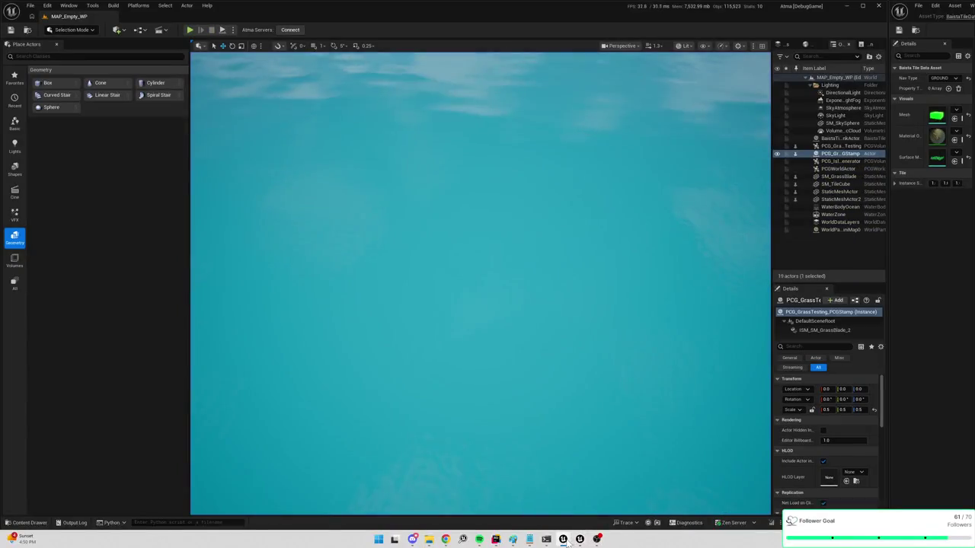
In BaistaTileChunkActor.cpp, comment out the random-yaw RandomRotator line and declare 'FRotator RandomRotator;' instead
left_click(498, 540)
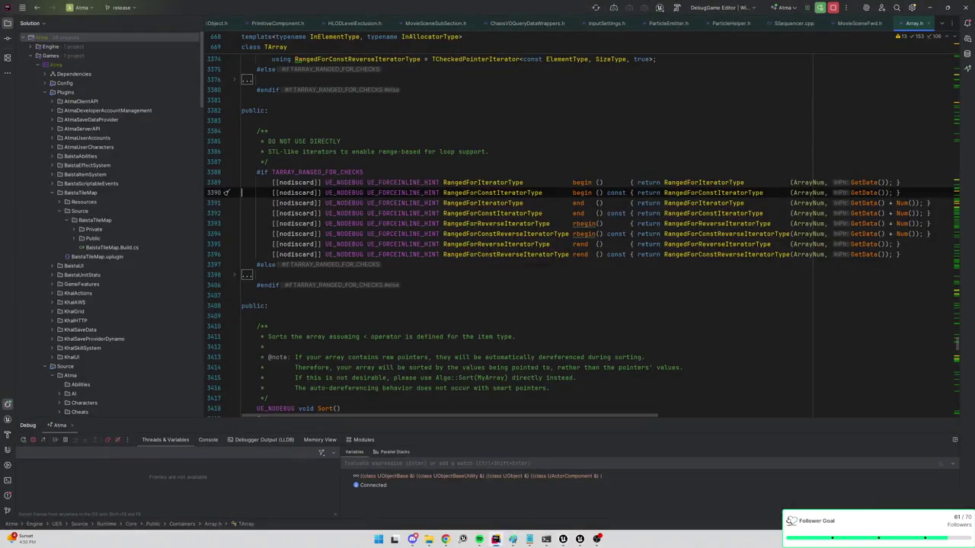
key("ctrl+alt+Left")
key("ctrl+alt+Left")
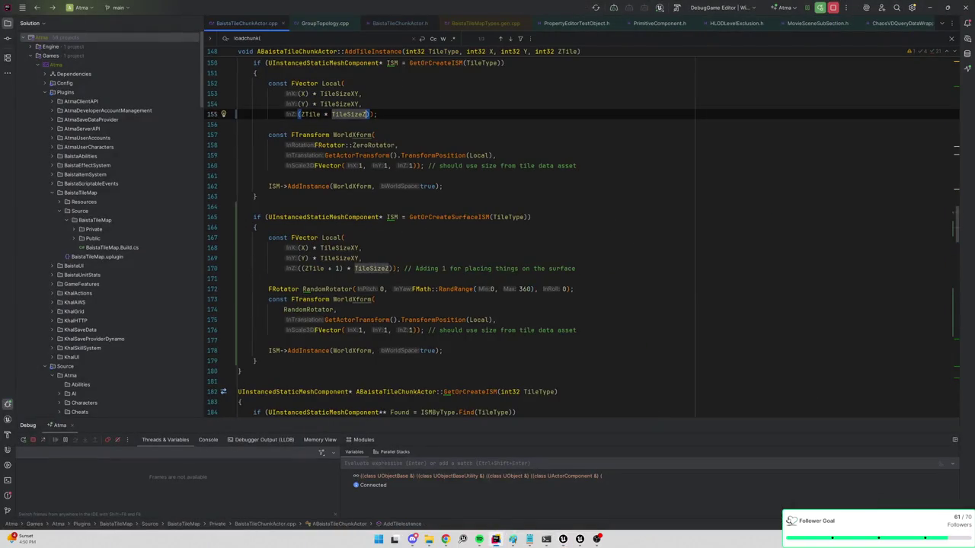
left_click(268, 289)
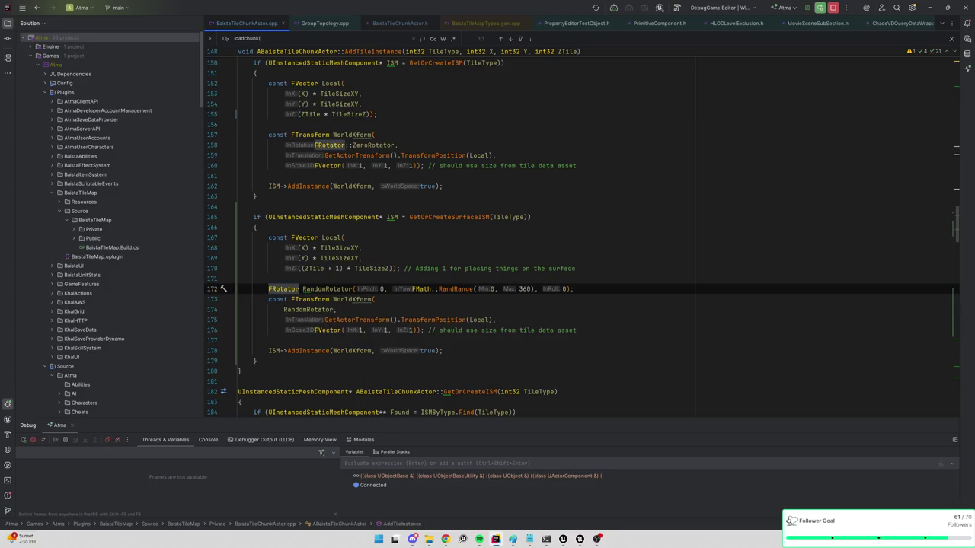
key("ctrl+slash")
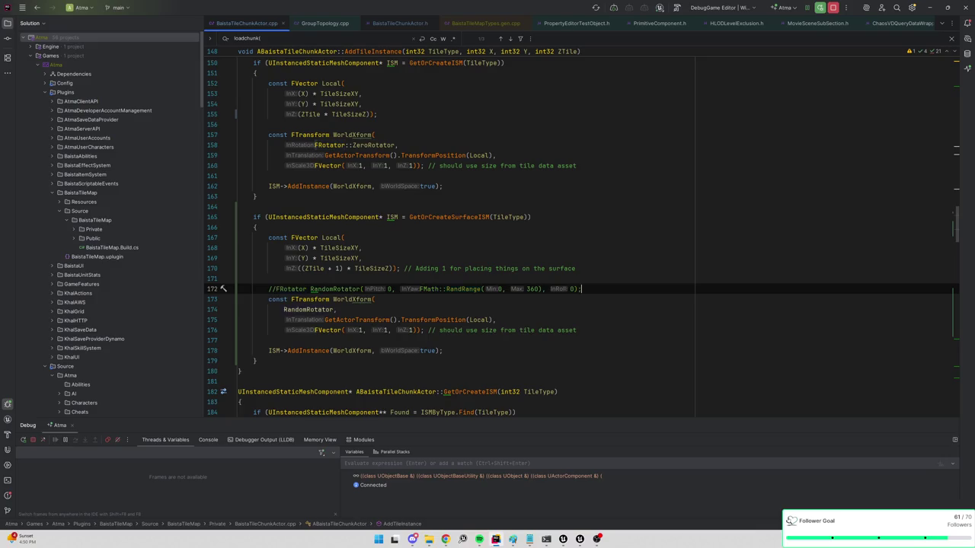
key("End")
key("Return")
type("otator RandomRotator(")
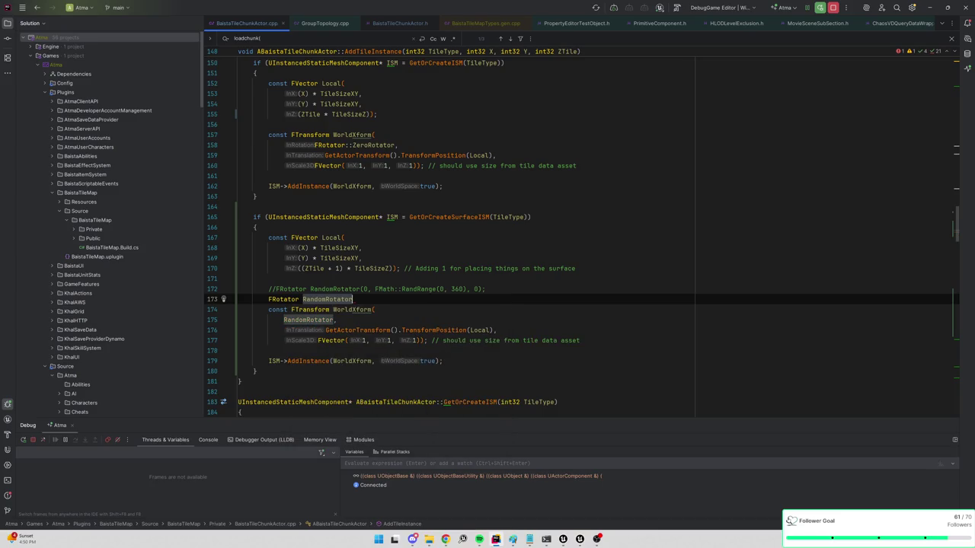
type(");")
key("BackSpace")
key("BackSpace")
key("BackSpace")
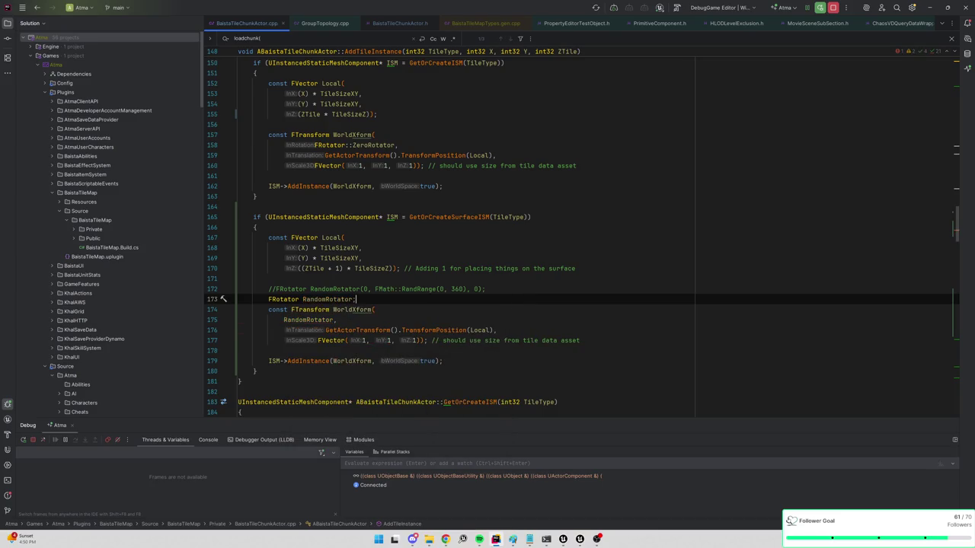
key("alt+Tab")
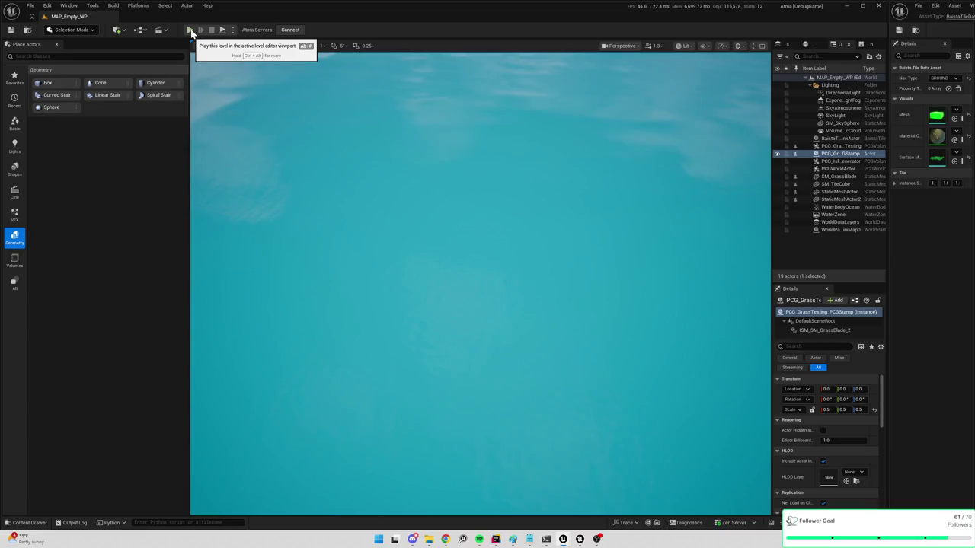
Start play and toggle the 'stat gpu' overlay on and off from the console
left_click(191, 31)
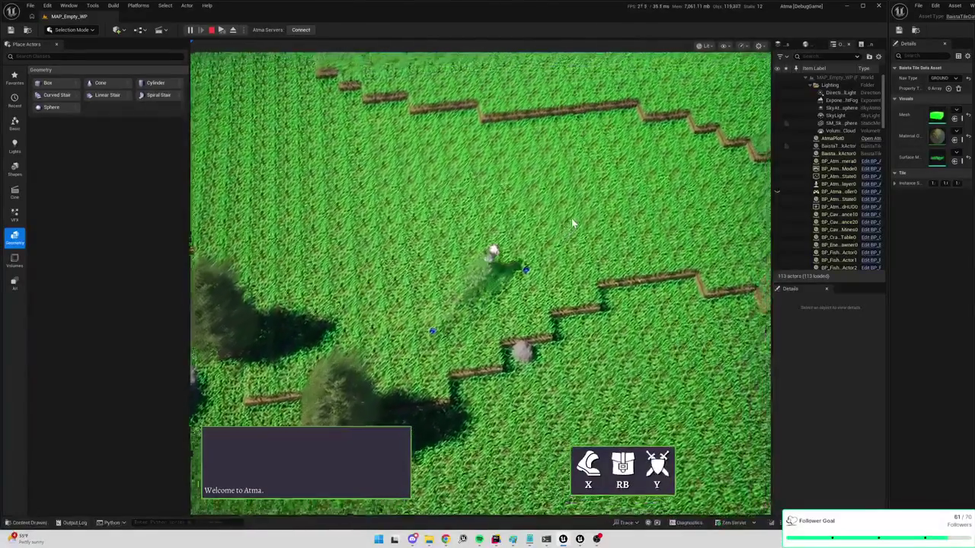
key("grave")
type("stat gpu")
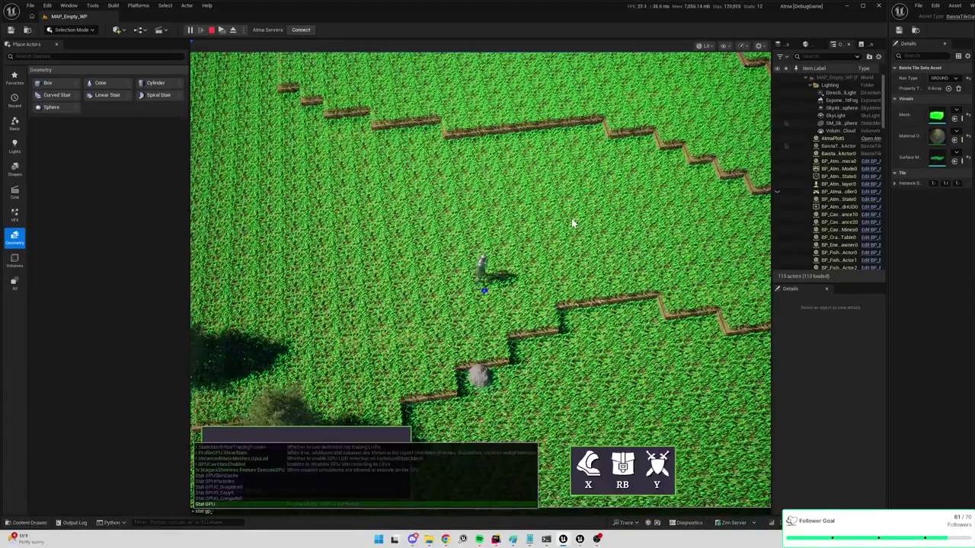
key("Return")
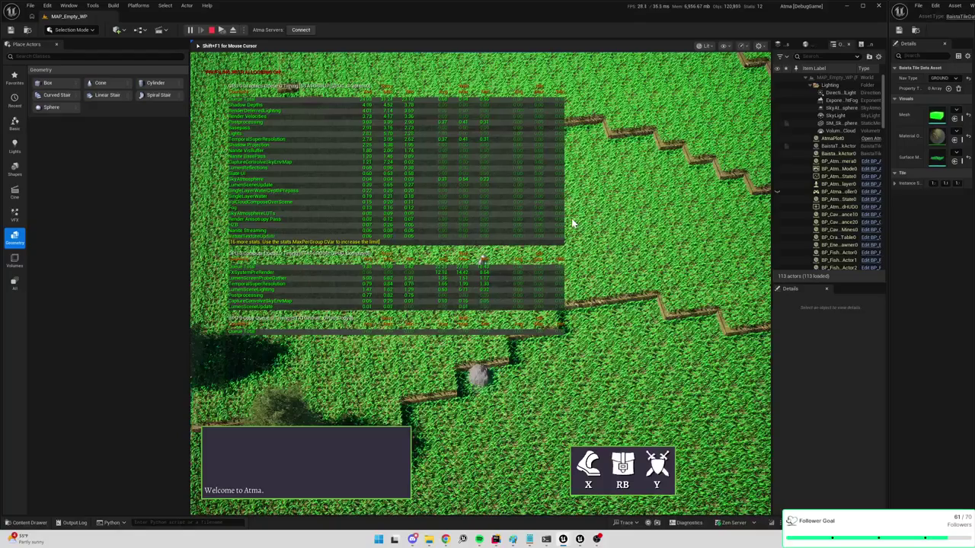
key("grave")
type("stat gpu")
key("Return")
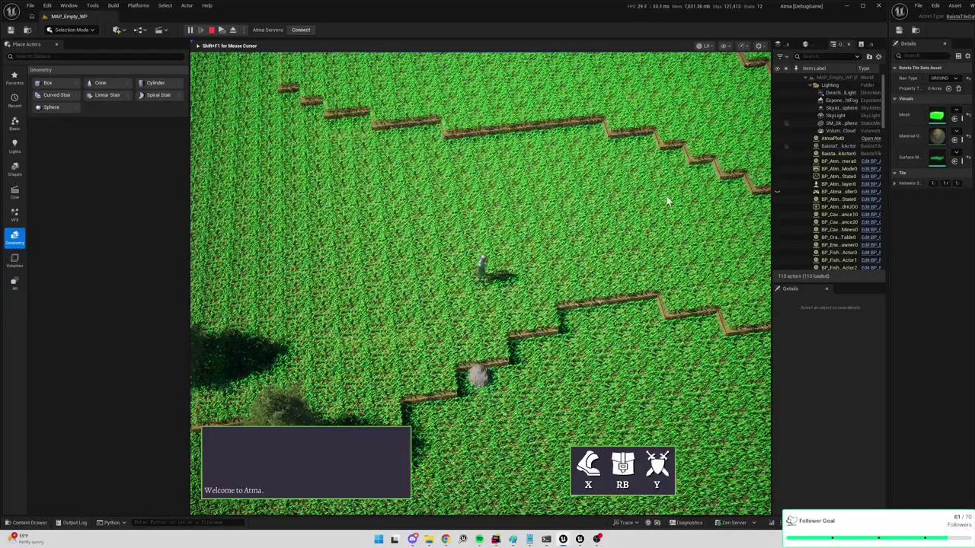
Walk the character across the grass field with W and a ground click
key("w")
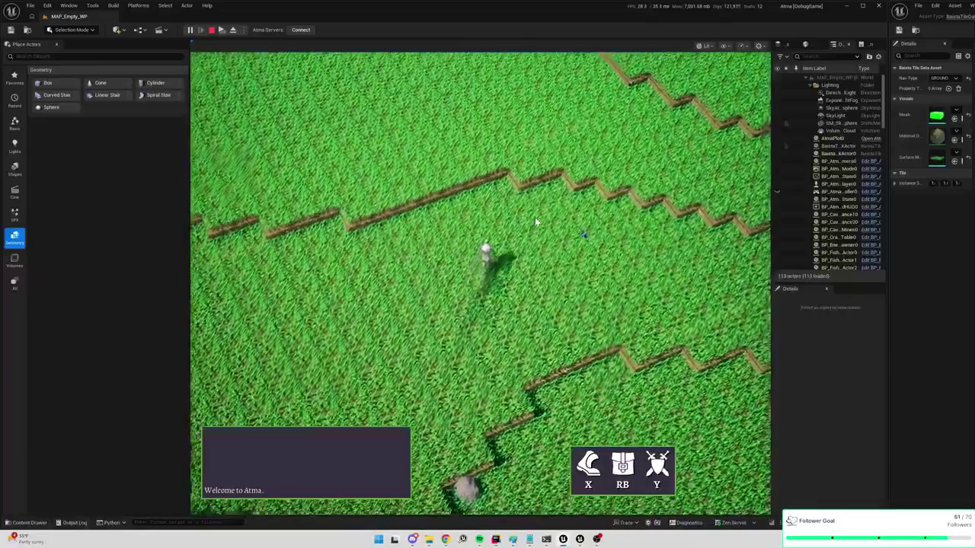
key("w")
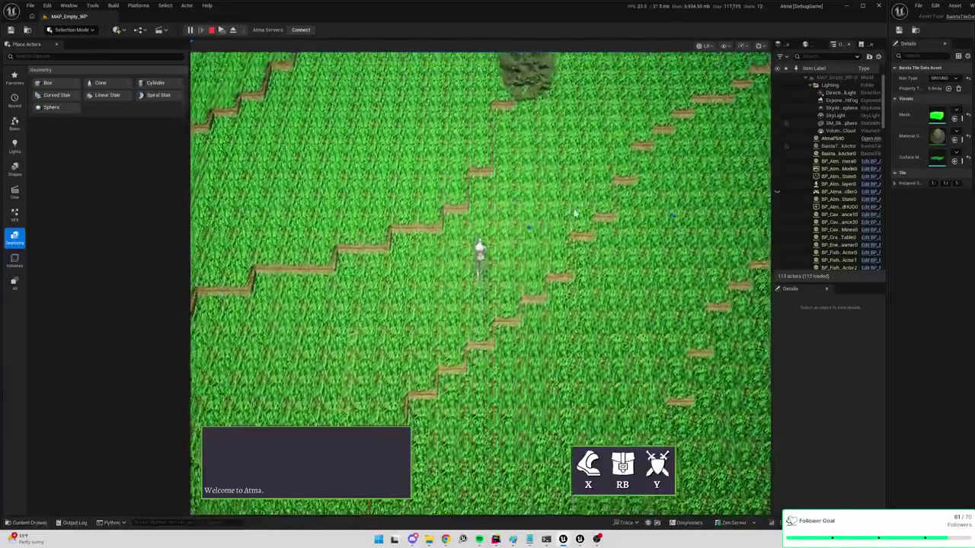
left_click(371, 188)
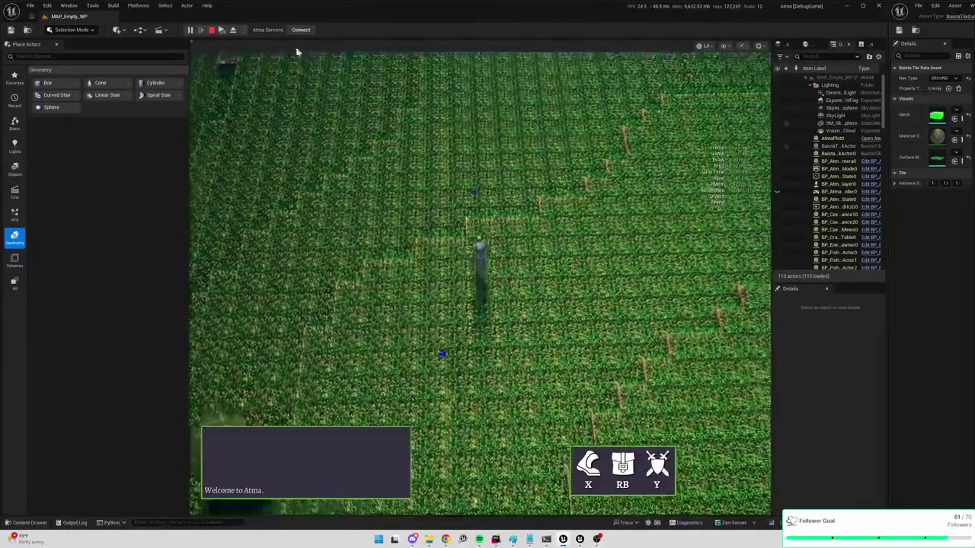
Stop play and enable Nanite on the SM_SM_GrassClumpPCG mesh
left_click(211, 29)
key("ctrl+space")
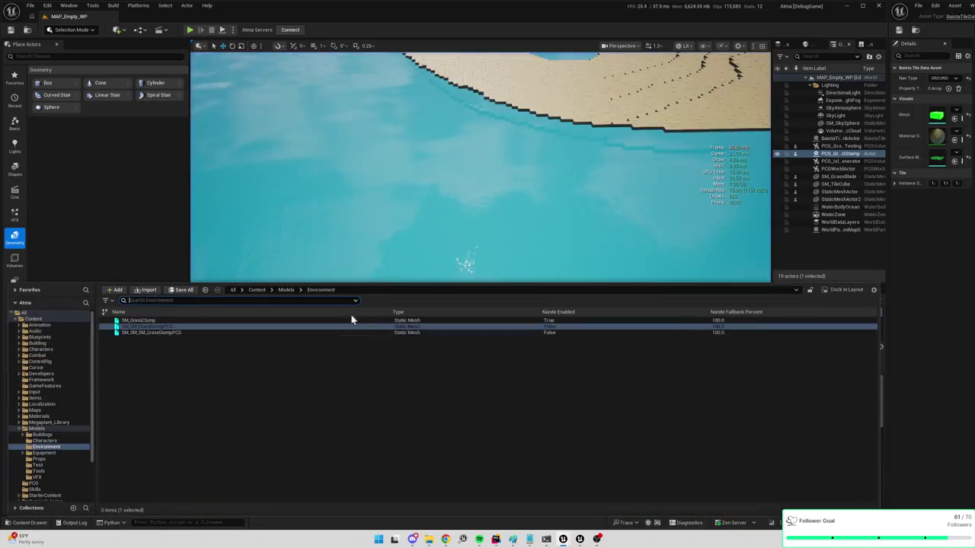
right_click(158, 326)
mouse_move(221, 65)
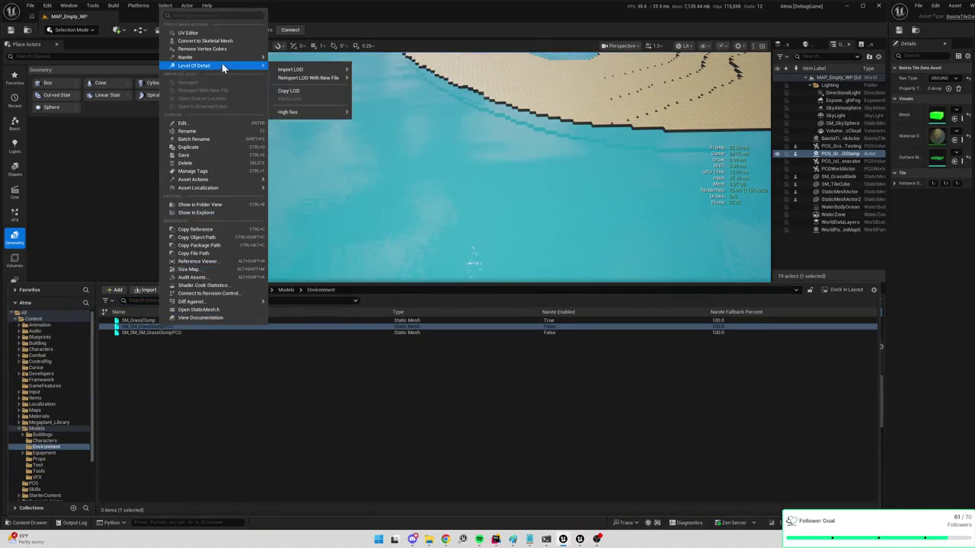
mouse_move(256, 57)
left_click(298, 77)
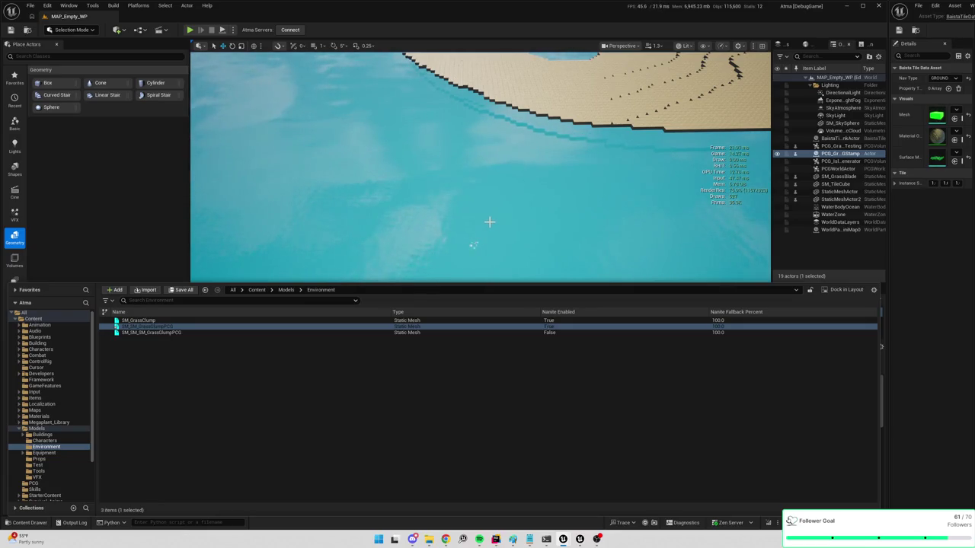
Enable Nanite on SM_SM_SM_GrassClumpPCG and start a new play test
left_click(174, 332)
right_click(175, 332)
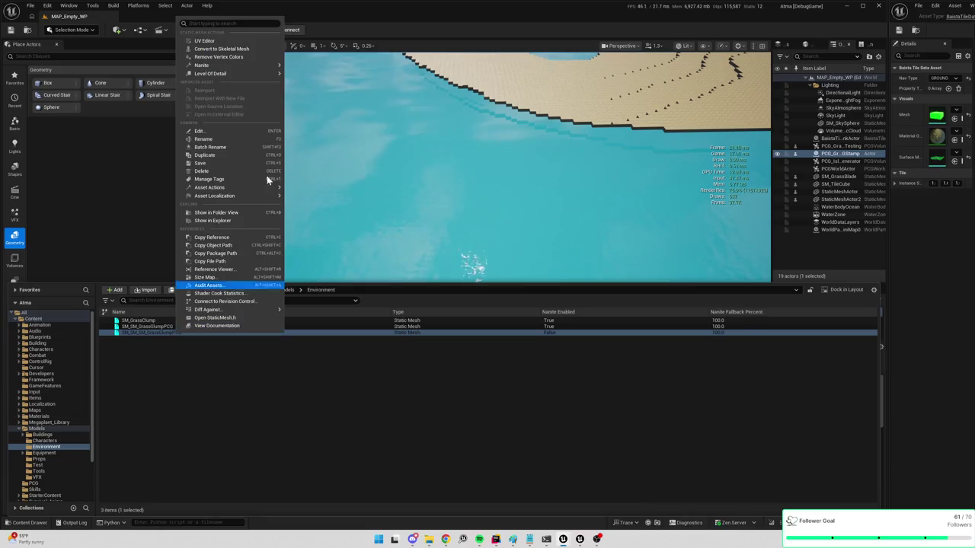
mouse_move(238, 65)
left_click(318, 83)
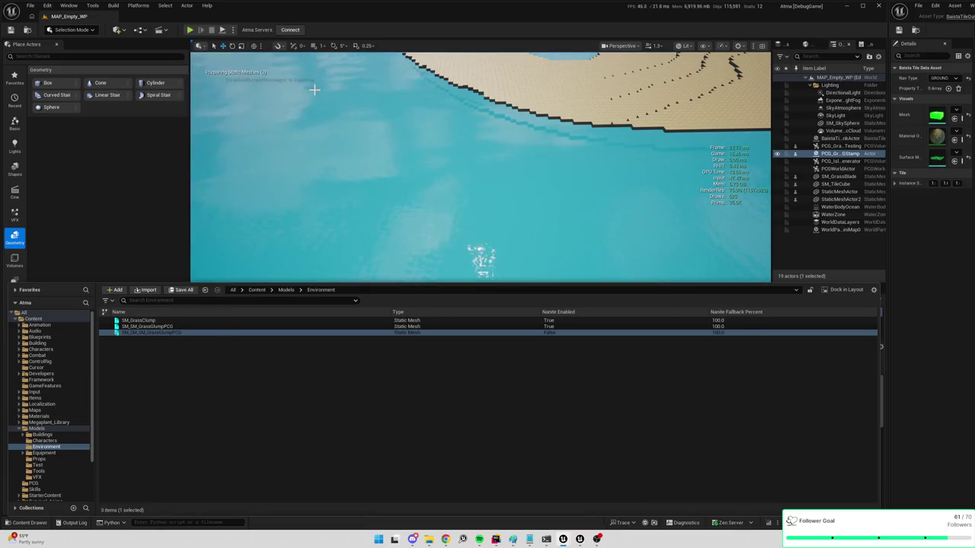
left_click(190, 29)
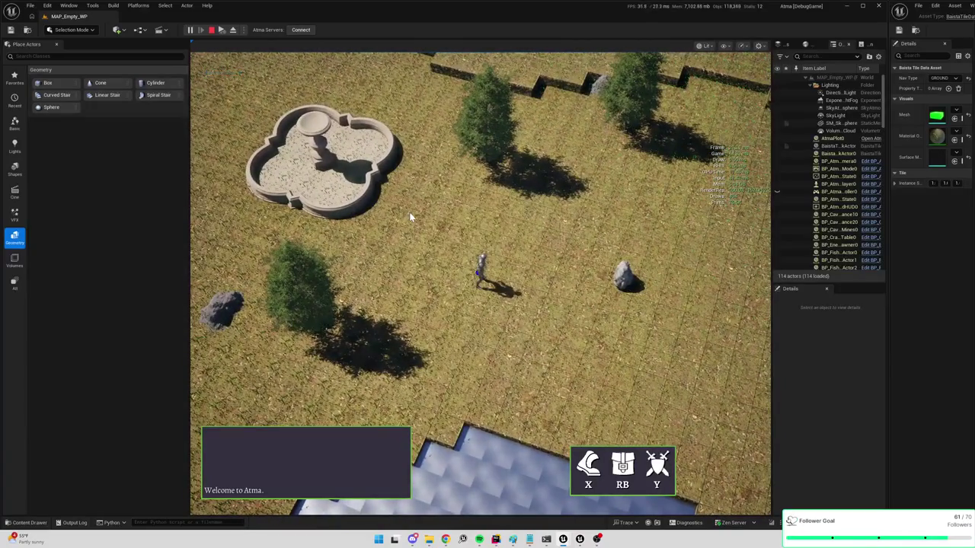
Walk the character to four spots across the field, then eject from the player with F8
left_click(541, 228)
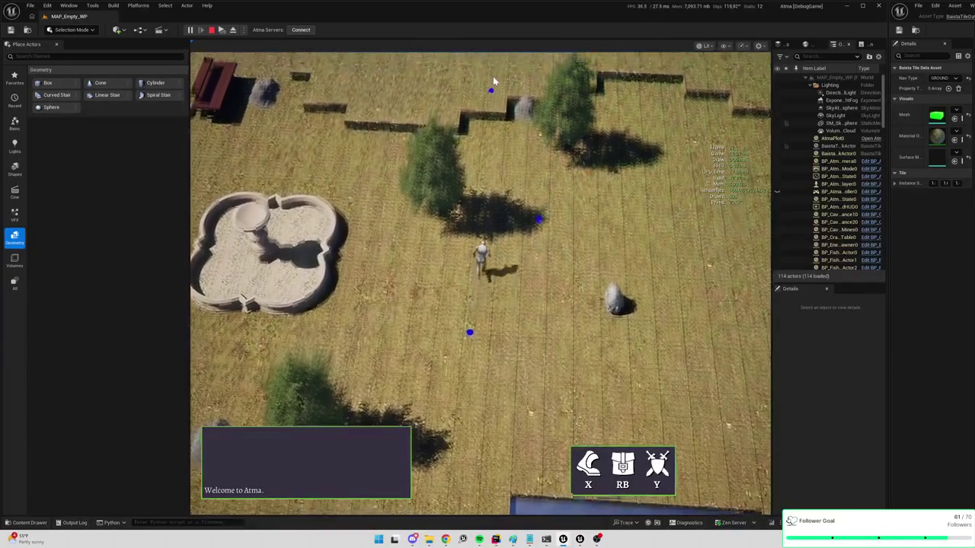
left_click(493, 76)
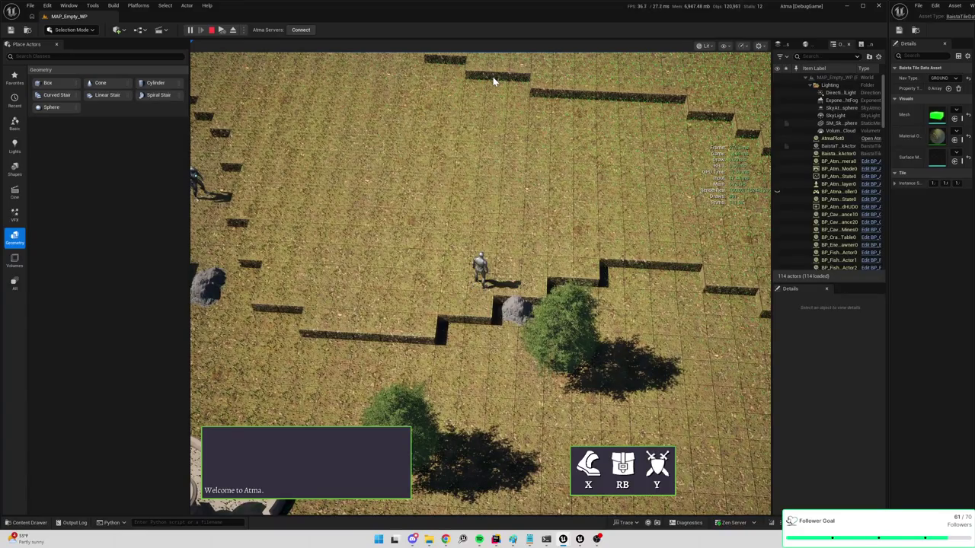
left_click(388, 183)
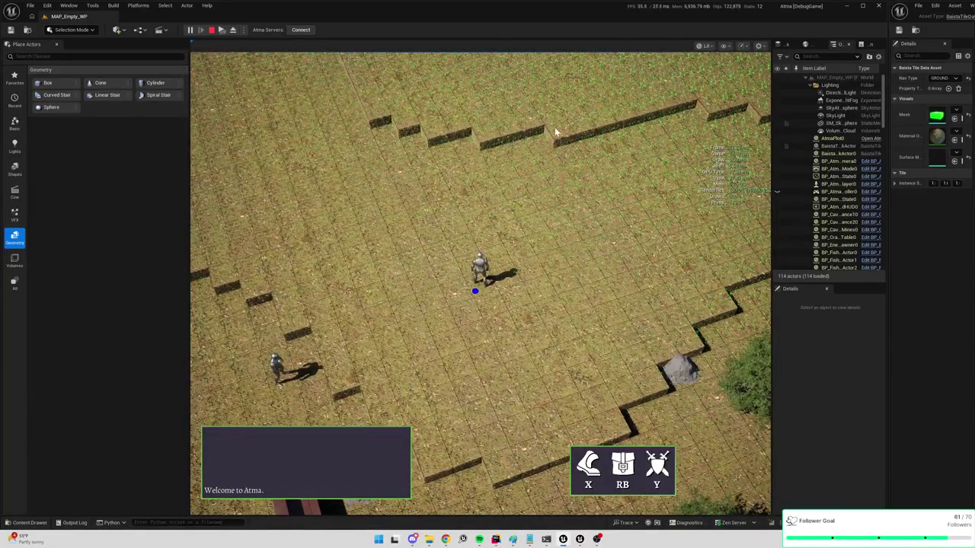
left_click(557, 212)
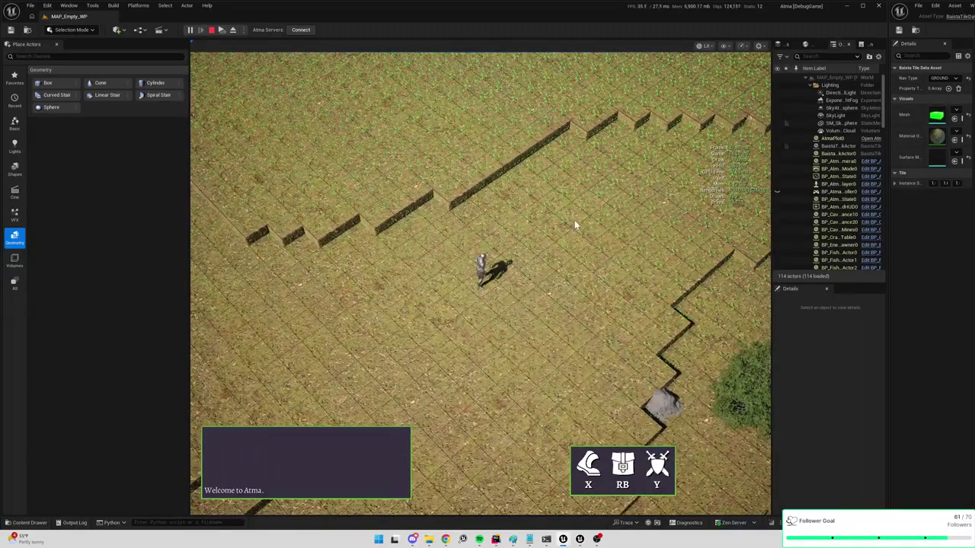
key("F8")
left_click(572, 235)
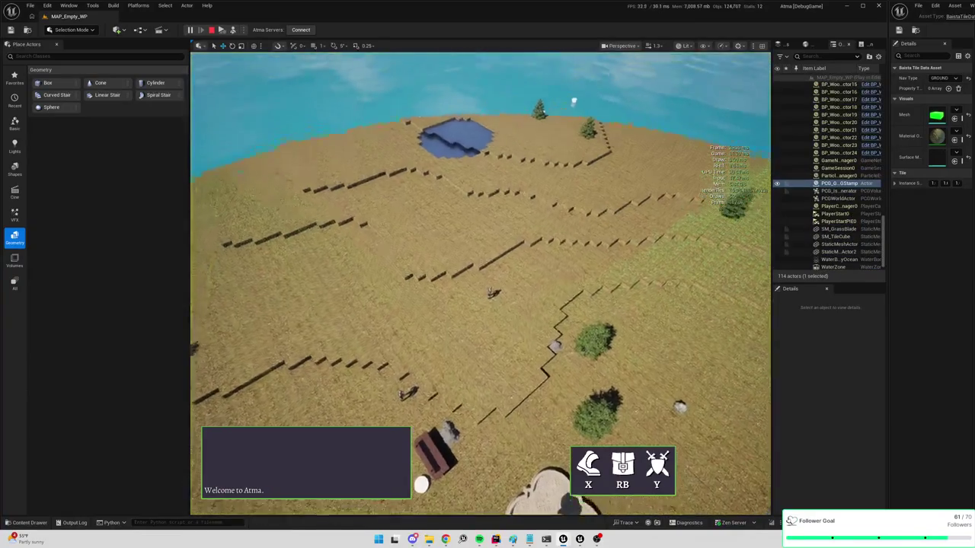
Zoom in and out over the grass to compare it up close and from far away
scroll(480, 283, "up", 10)
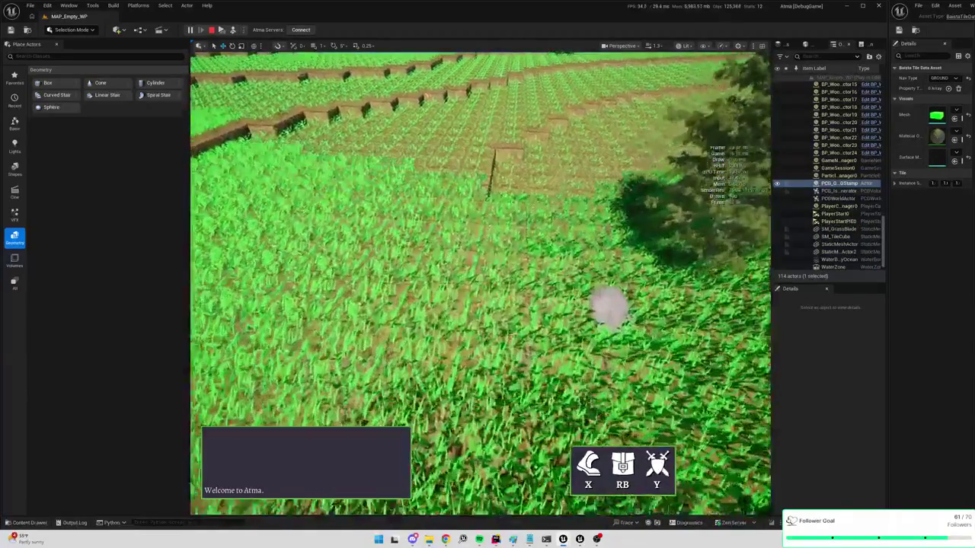
scroll(481, 283, "down", 10)
scroll(481, 283, "up", 8)
scroll(481, 283, "up", 5)
scroll(481, 283, "down", 4)
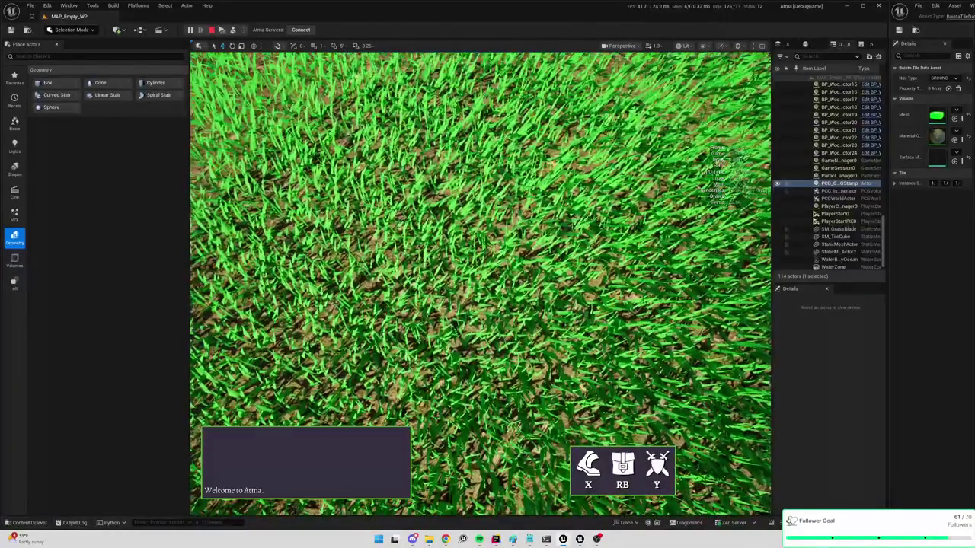
scroll(480, 283, "down", 5)
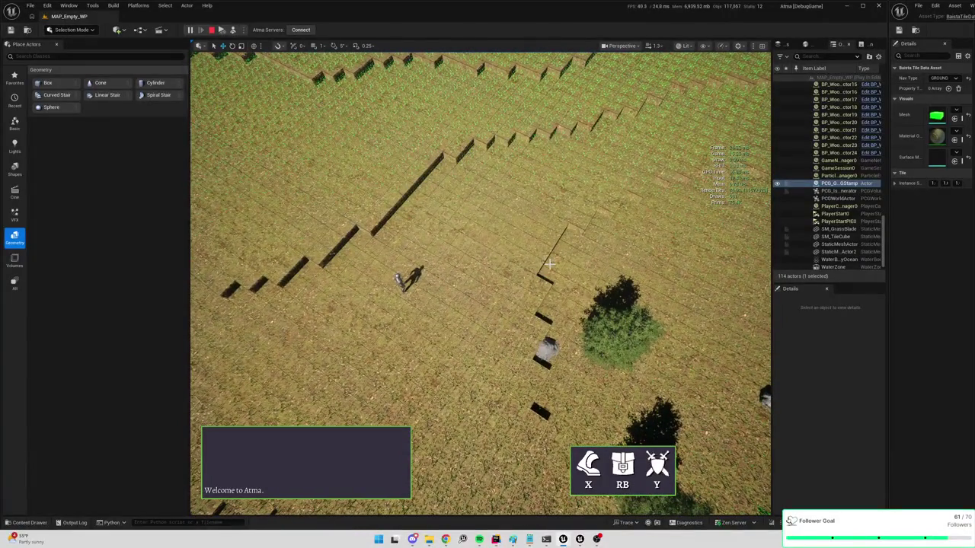
scroll(550, 265, "up", 5)
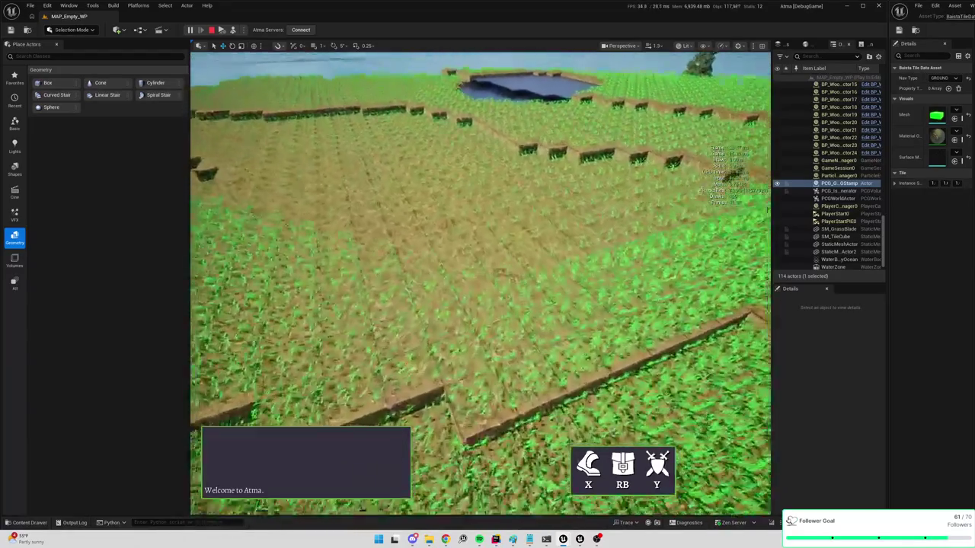
scroll(480, 283, "up", 5)
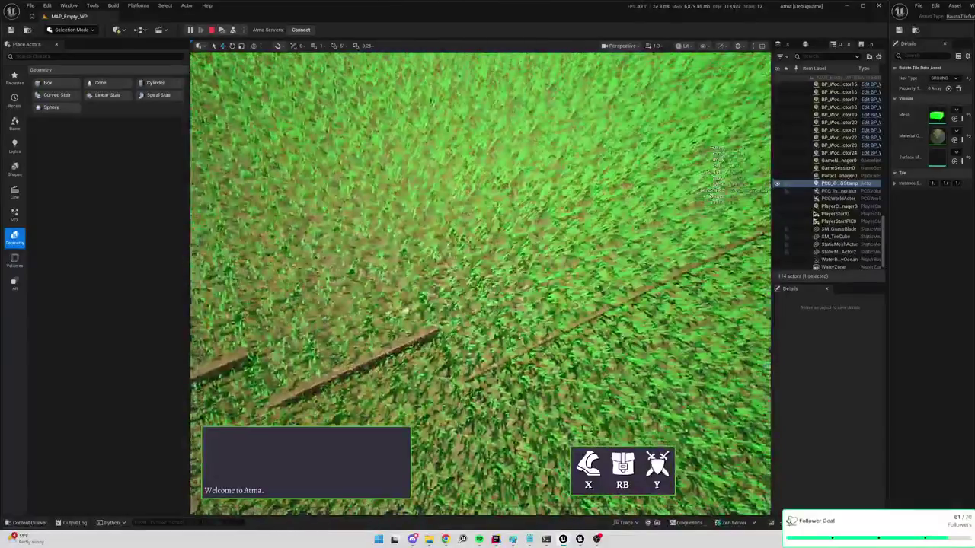
scroll(481, 283, "down", 5)
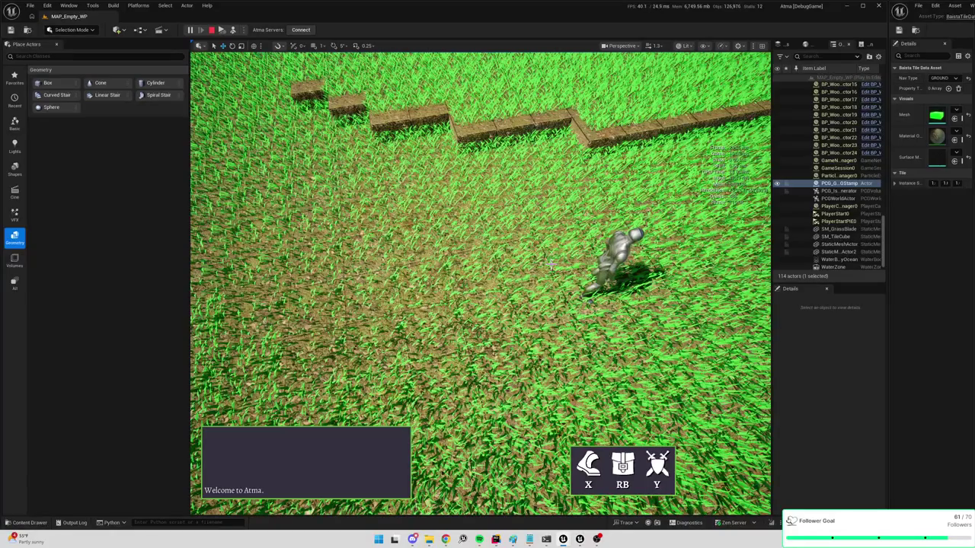
scroll(480, 282, "down", 5)
scroll(480, 282, "up", 5)
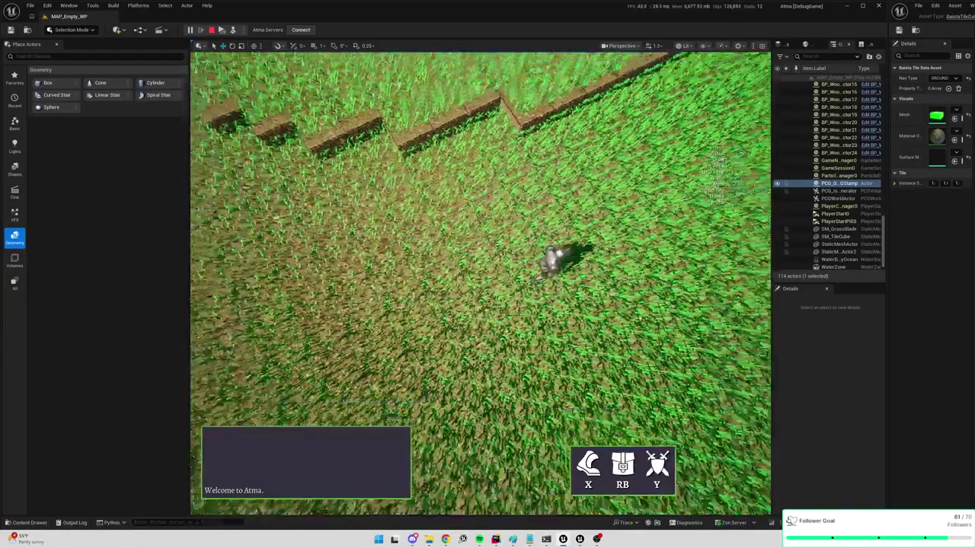
scroll(480, 282, "down", 5)
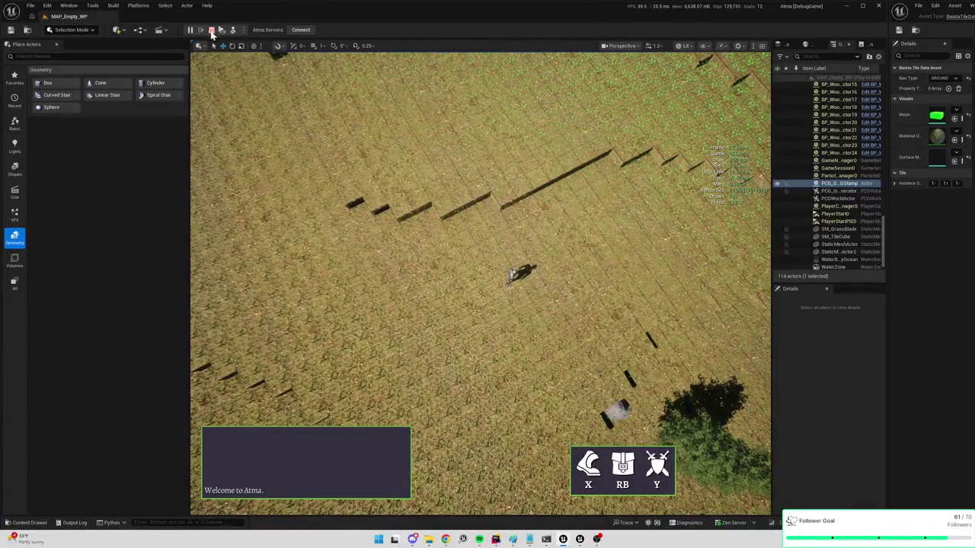
Stop play and open SM_SM_SM_GrassClumpPCG from the environment meshes
left_click(212, 31)
key("ctrl+space")
double_click(166, 333)
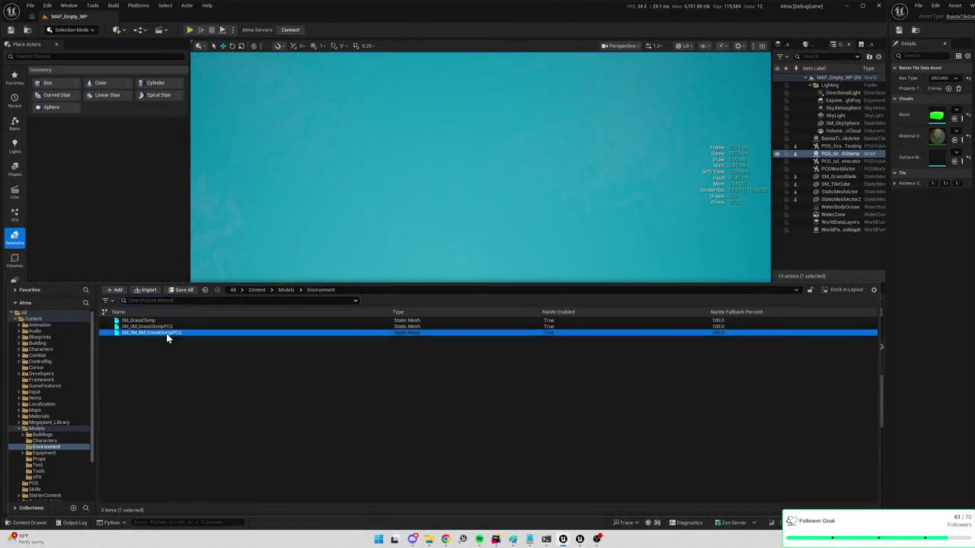
Widen the mesh editor and apply Nanite support on the grass clump mesh
left_click_drag(885, 245, 623, 245)
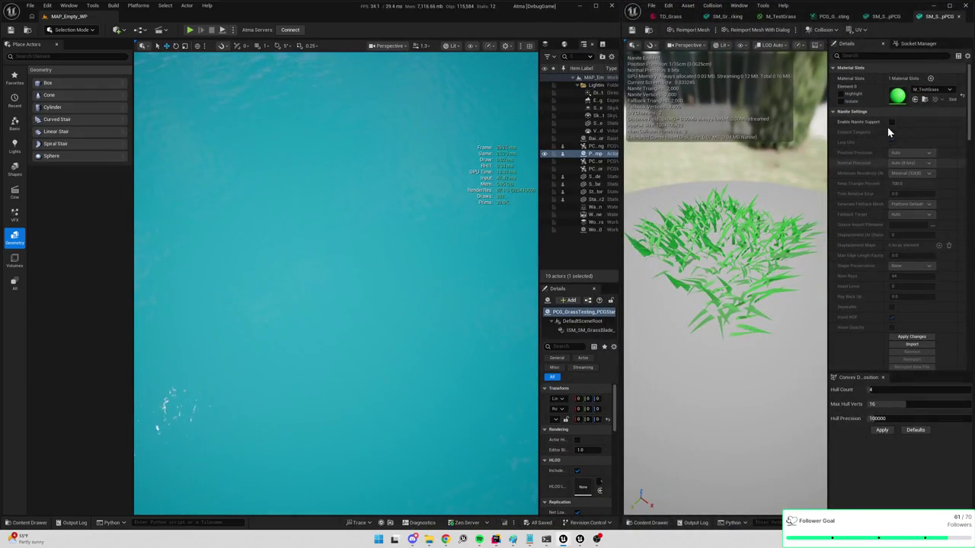
left_click(894, 122)
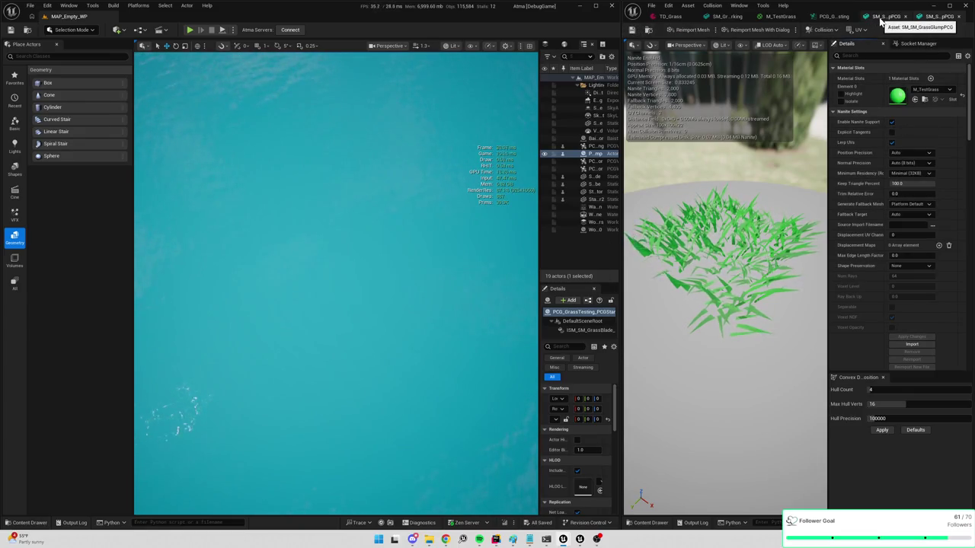
left_click(891, 123)
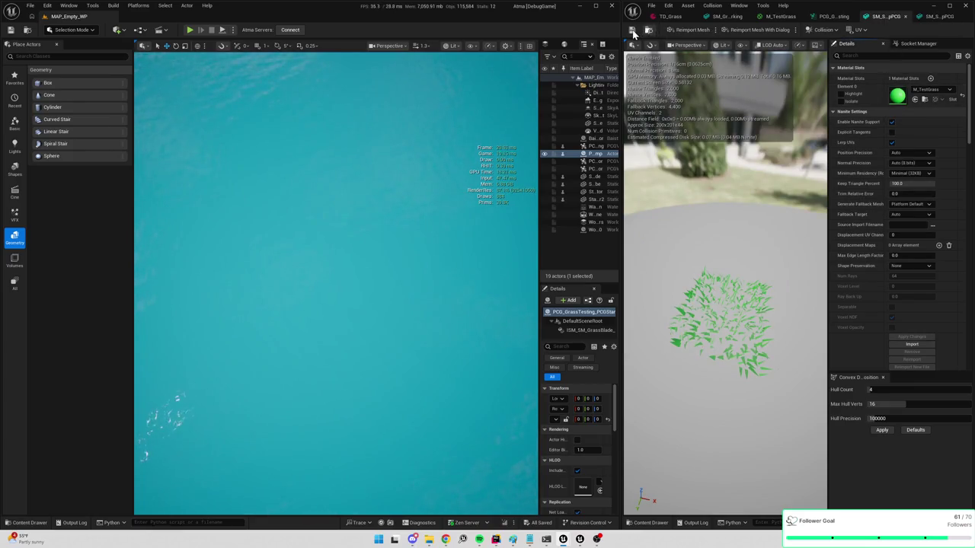
left_click(938, 16)
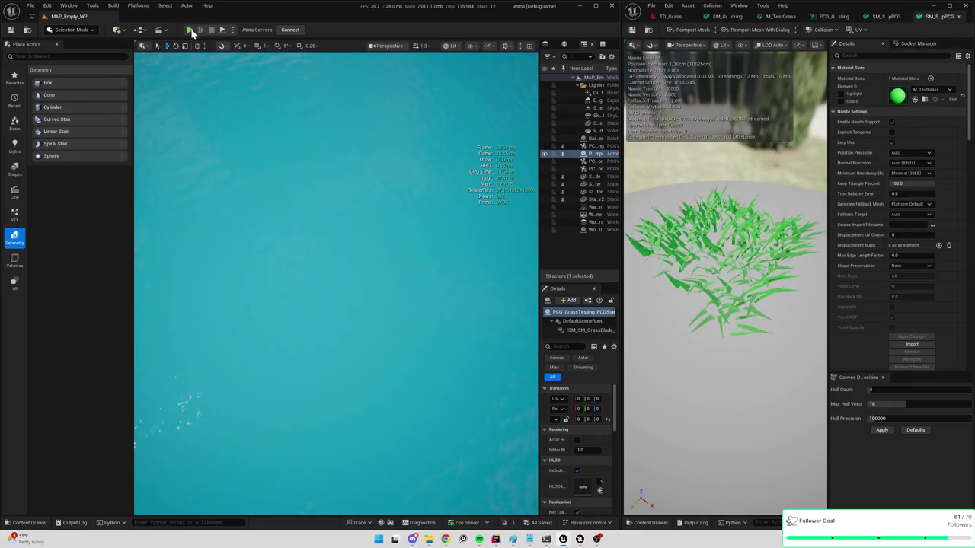
left_click(191, 30)
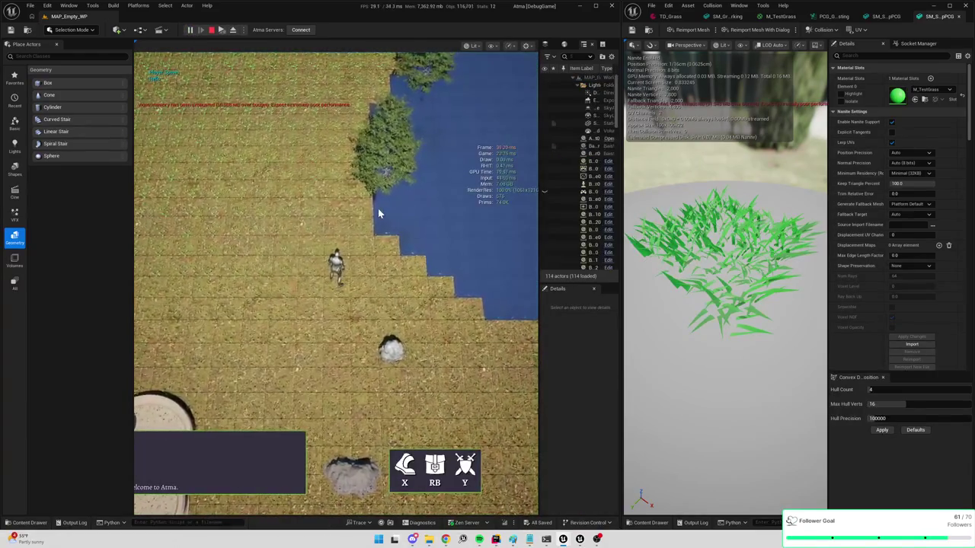
Widen the Details panel and scroll through the mesh's properties
key("Escape")
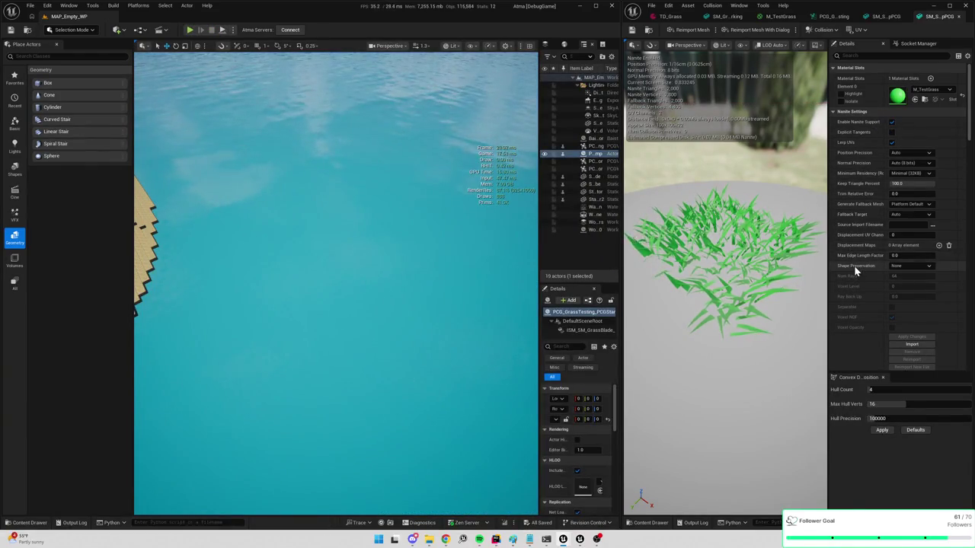
scroll(863, 238, "down", 7)
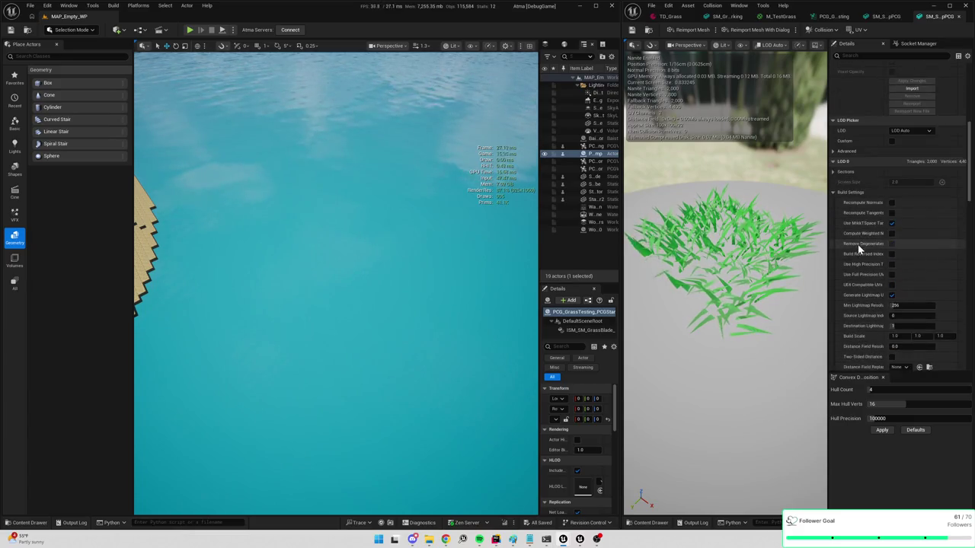
left_click_drag(827, 244, 800, 244)
scroll(845, 186, "up", 2)
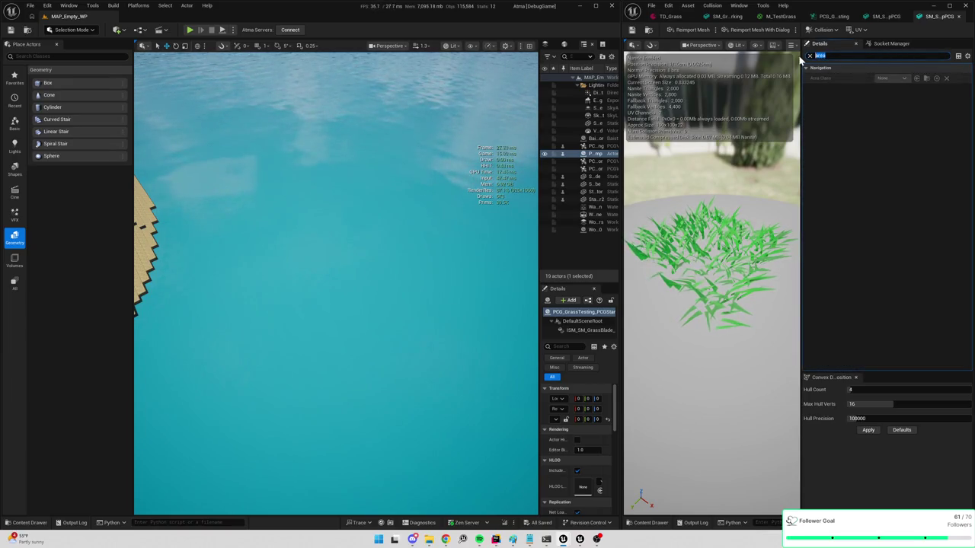
Filter Details for shape preservation, test Preserve Area in play, then switch it to Voxelize
type("eser")
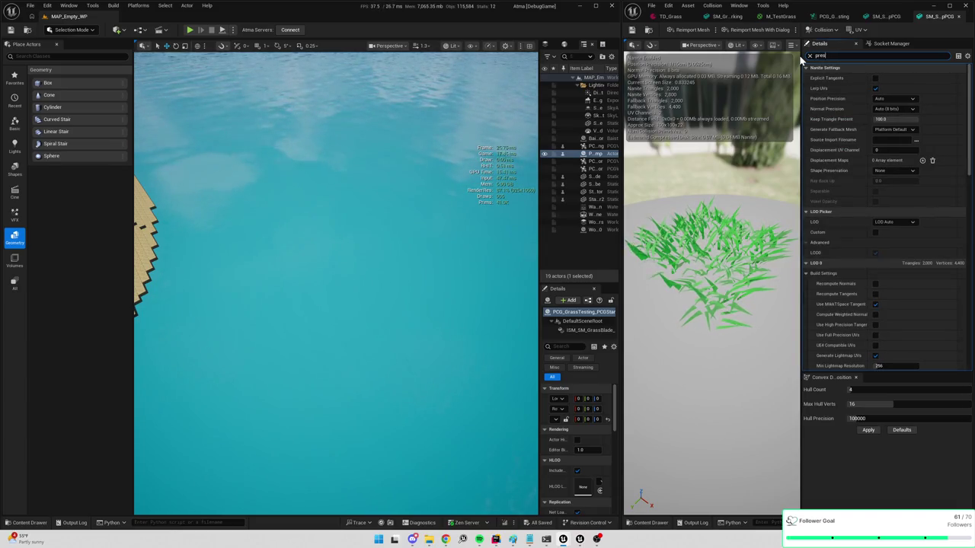
type("er")
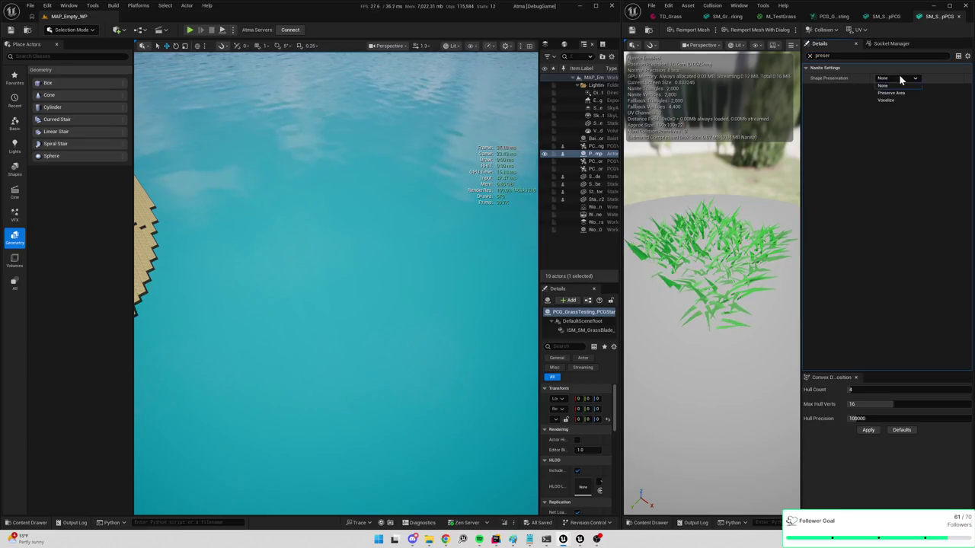
left_click(893, 92)
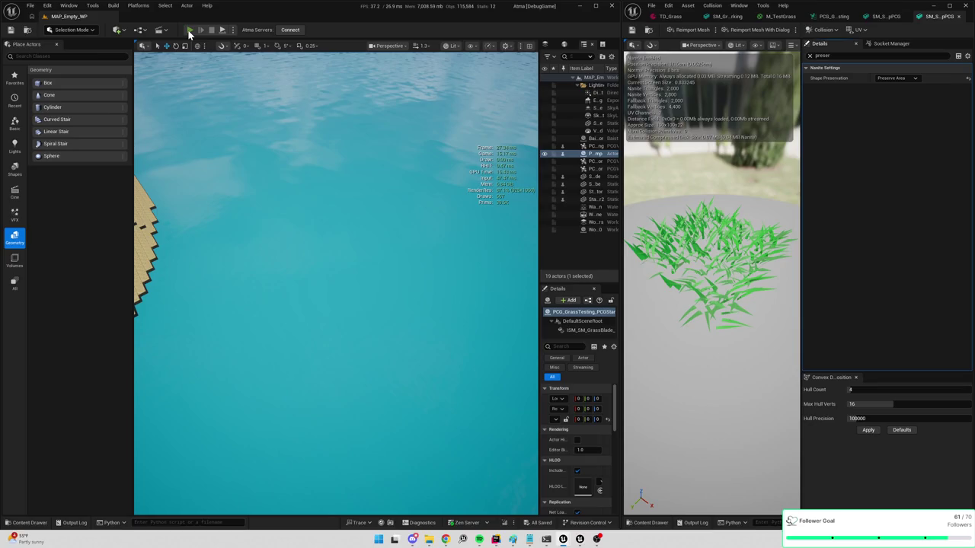
left_click(190, 31)
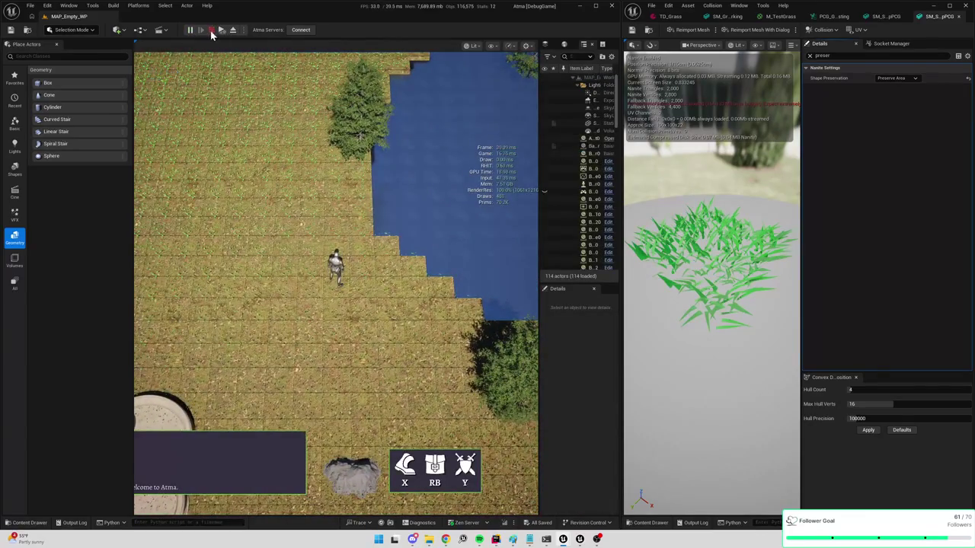
left_click(212, 31)
left_click(895, 77)
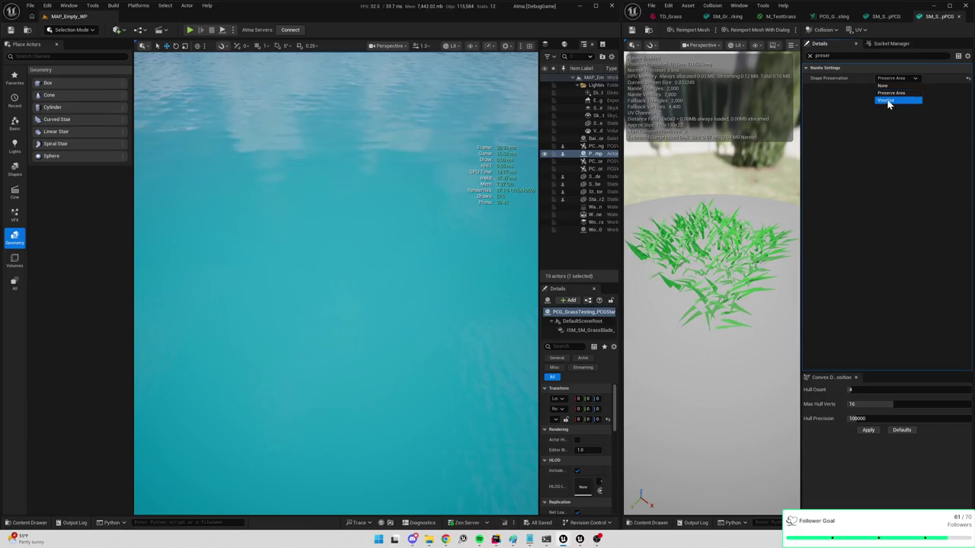
left_click(888, 101)
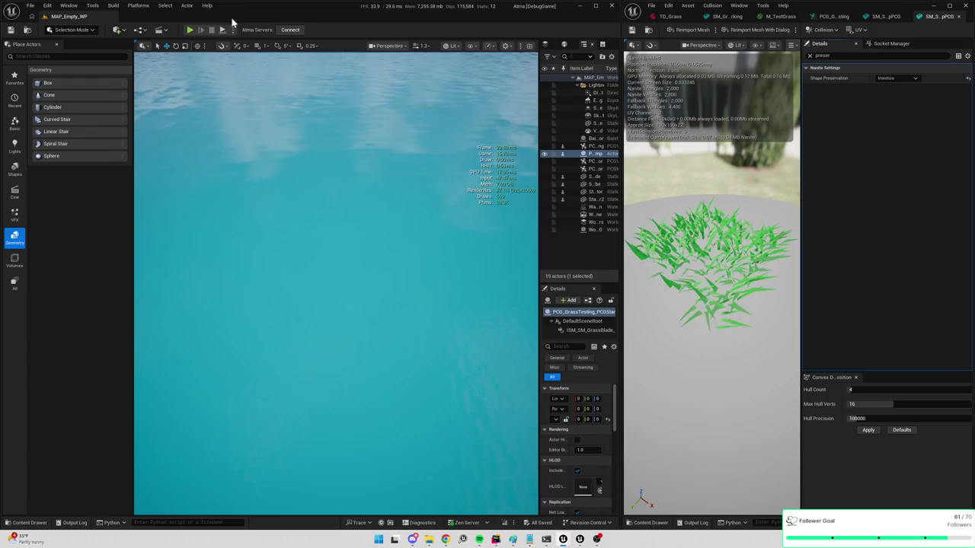
Play-test the voxelized grass, walk the character north, then eject with F8 to fly over the terrain
left_click(189, 29)
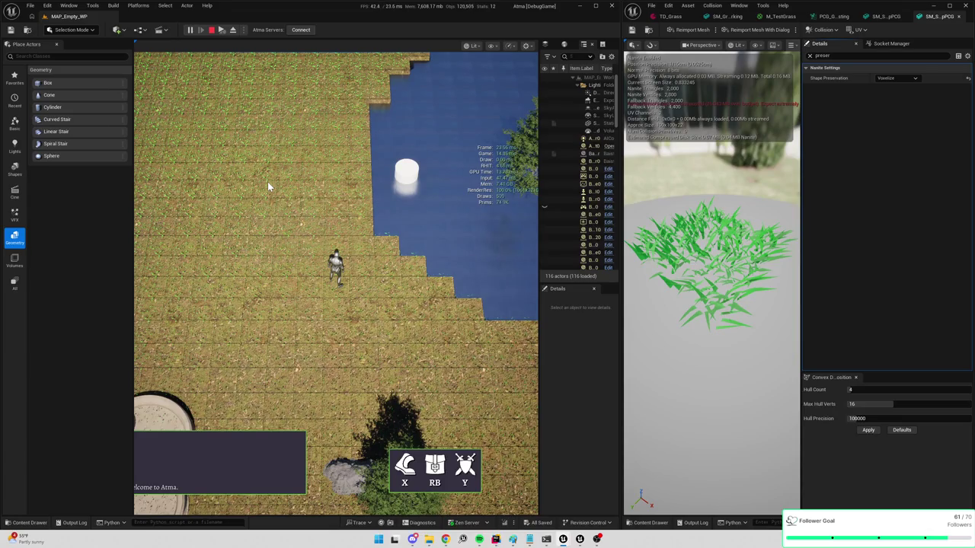
left_click_drag(538, 322, 570, 323)
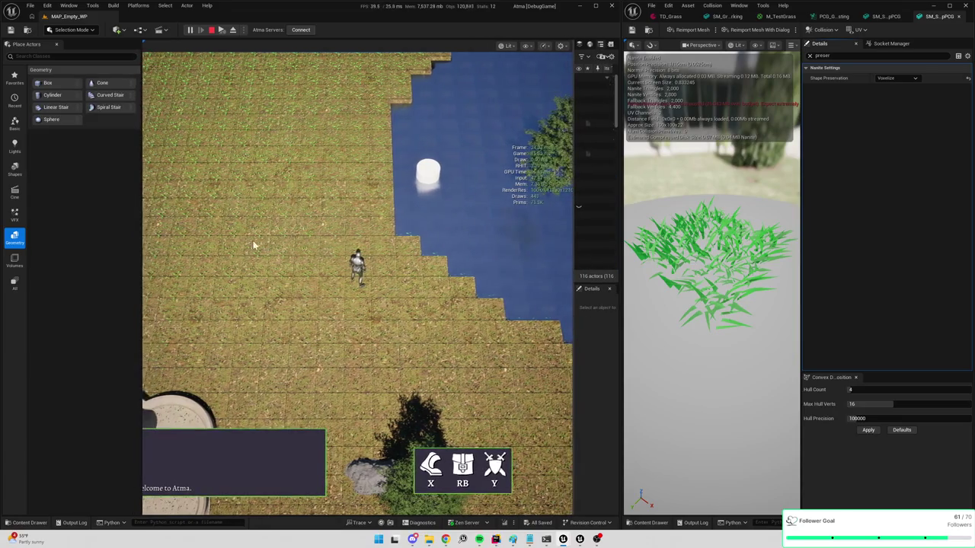
left_click(261, 242)
left_click(367, 134)
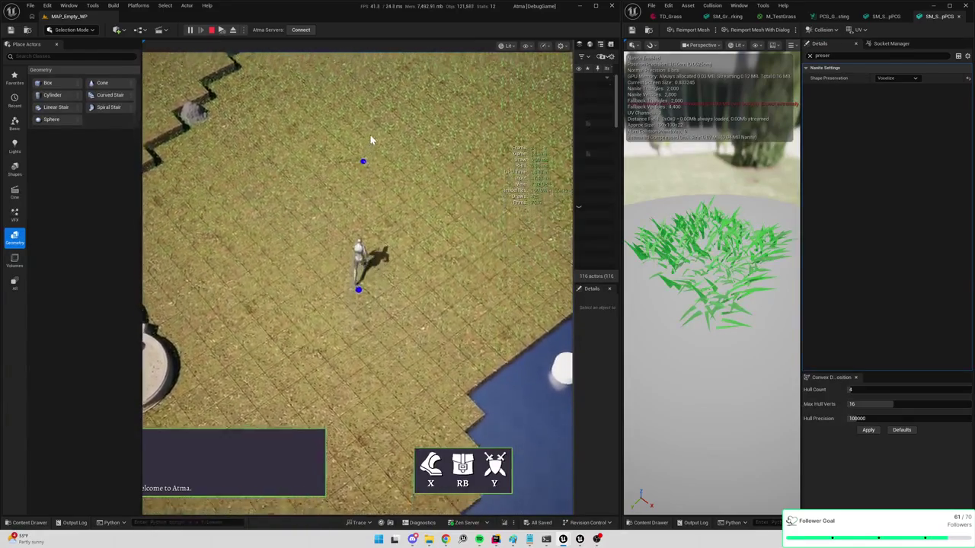
left_click(345, 144)
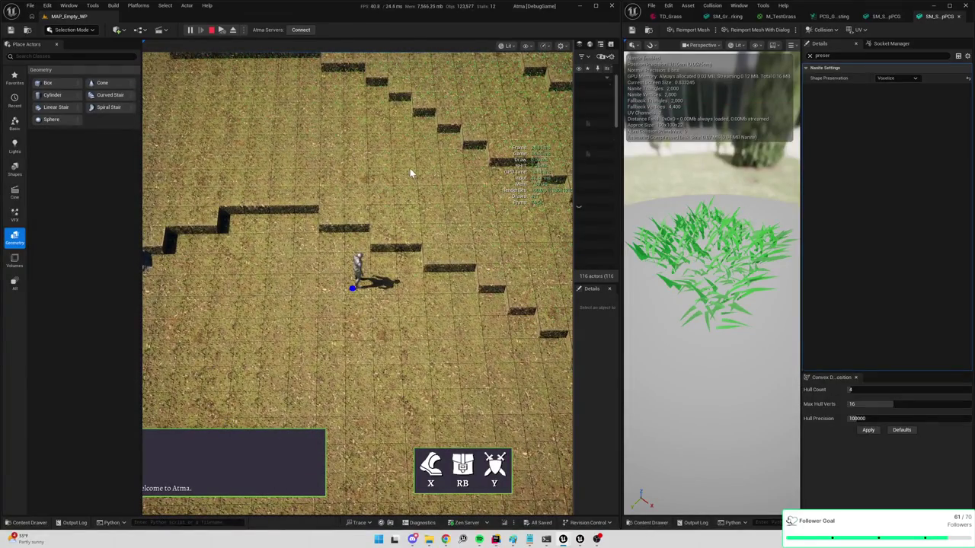
key("F8")
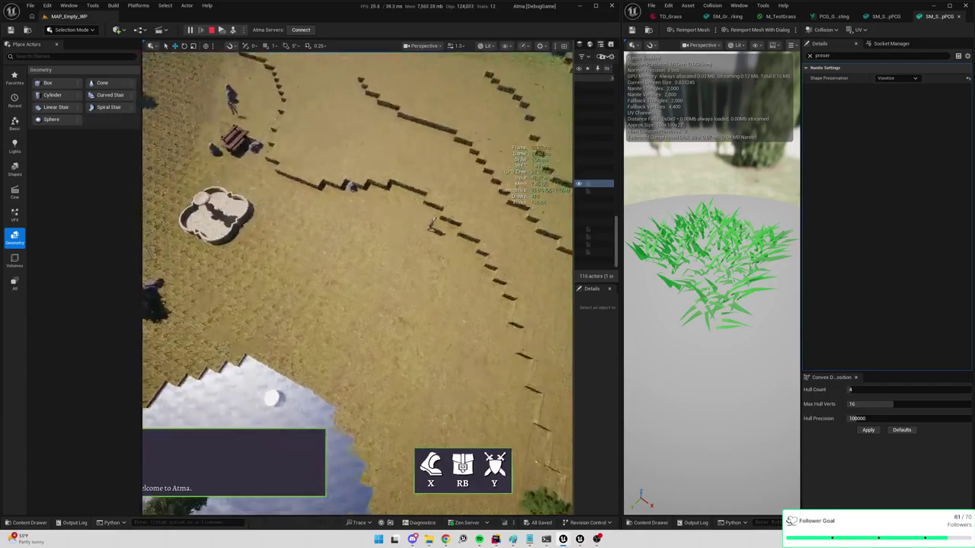
scroll(358, 282, "up", 5)
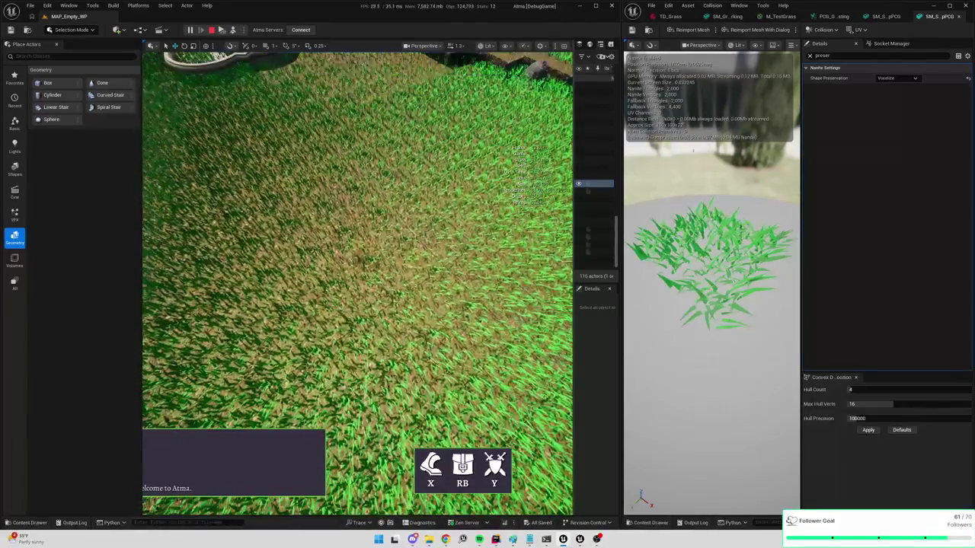
double_click(820, 56)
Search the grass clump mesh's Details for 'cull'; no matching properties are found
type("cull")
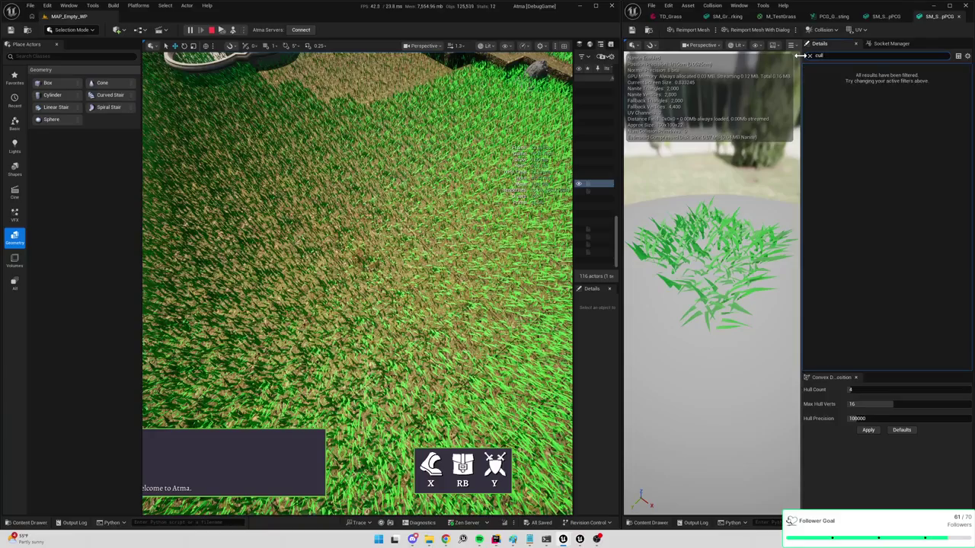
left_click(819, 56)
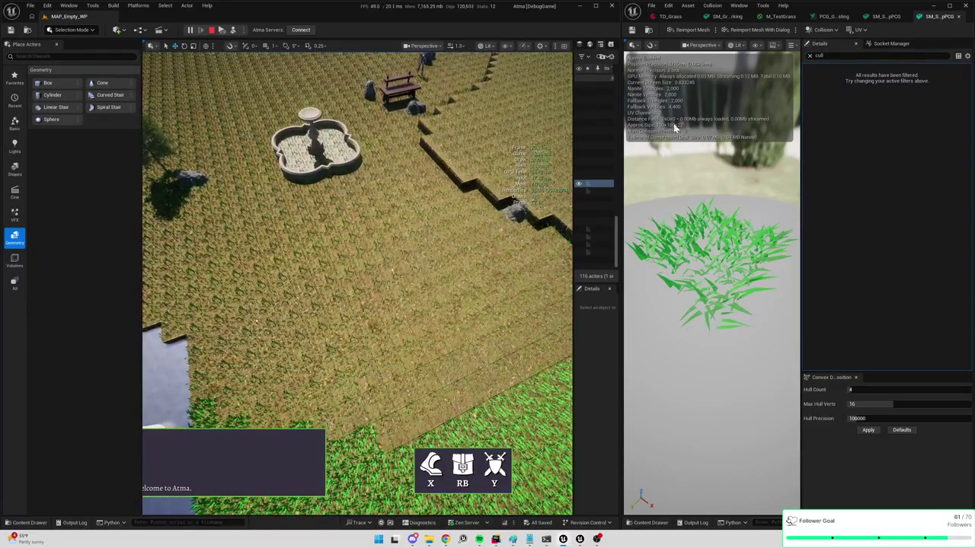
left_click(737, 45)
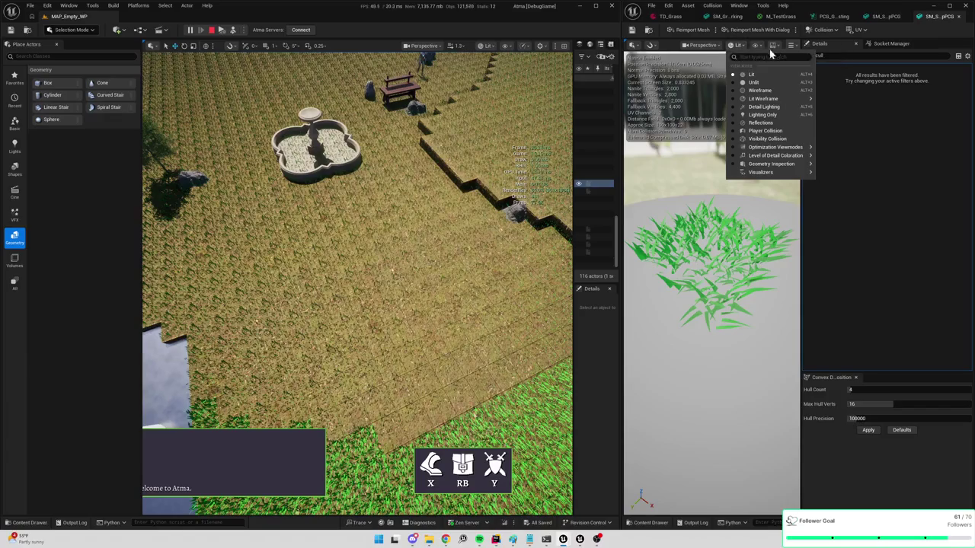
Widen the grass mesh editor and turn on Bounds to show its bounds box and sphere
left_click(621, 168)
left_click_drag(621, 167, 396, 163)
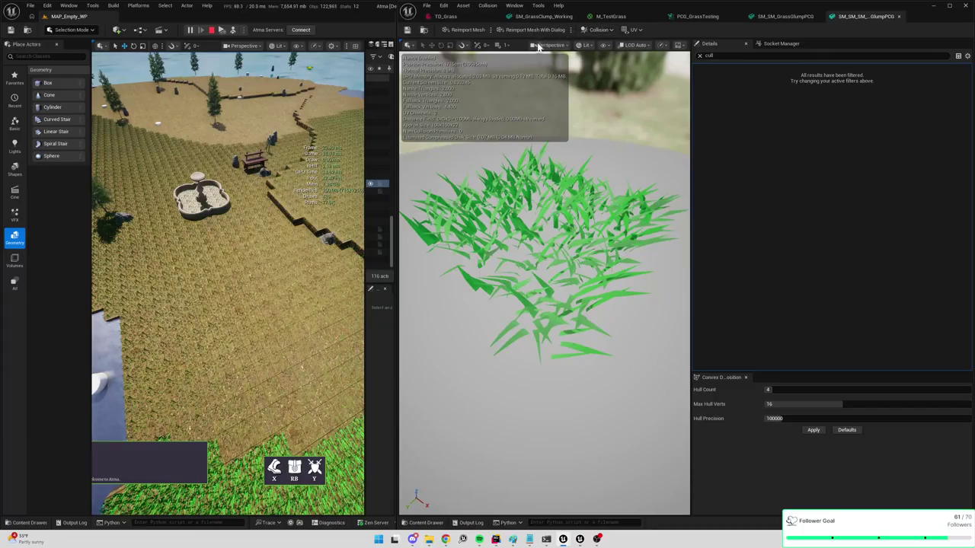
left_click(605, 47)
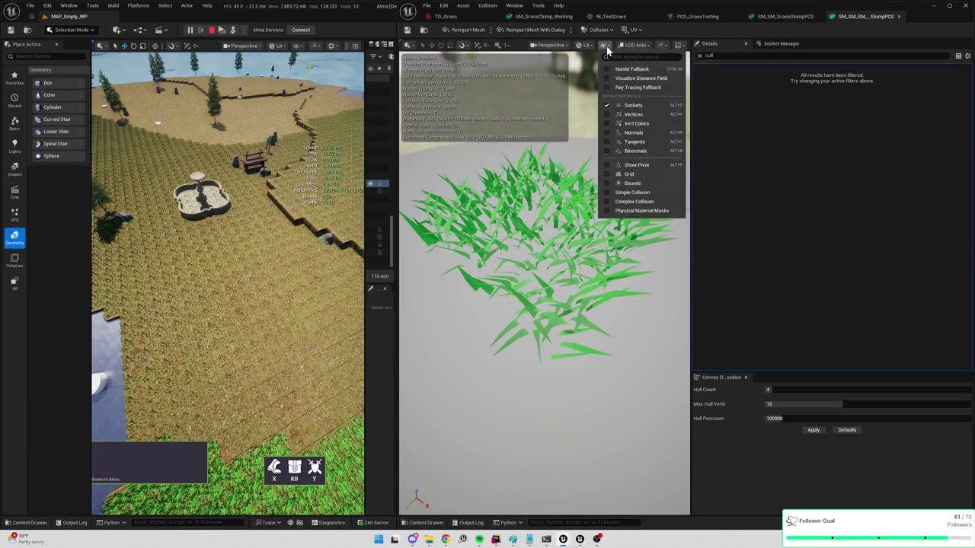
left_click(607, 184)
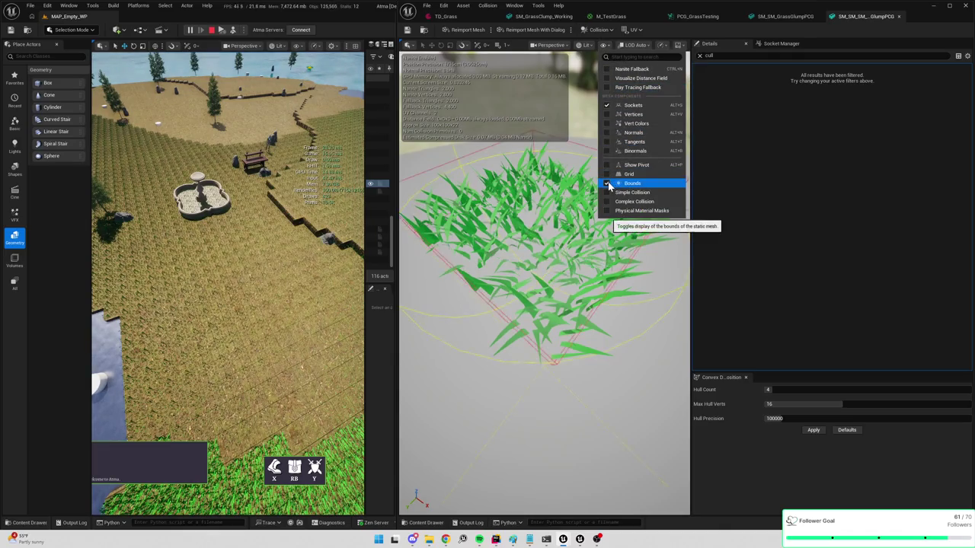
scroll(544, 274, "down", 5)
scroll(545, 274, "up", 3)
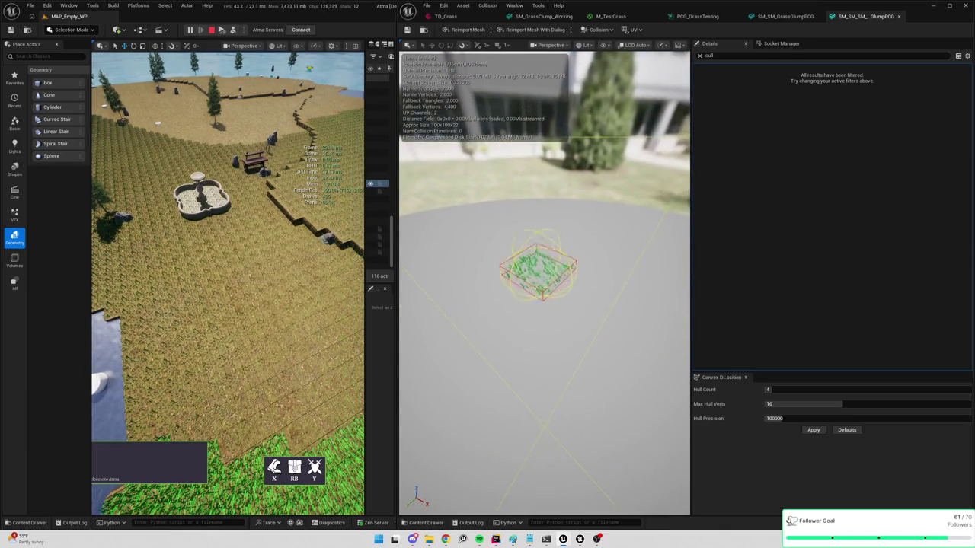
scroll(541, 273, "up", 2)
scroll(540, 273, "down", 4)
scroll(541, 271, "up", 2)
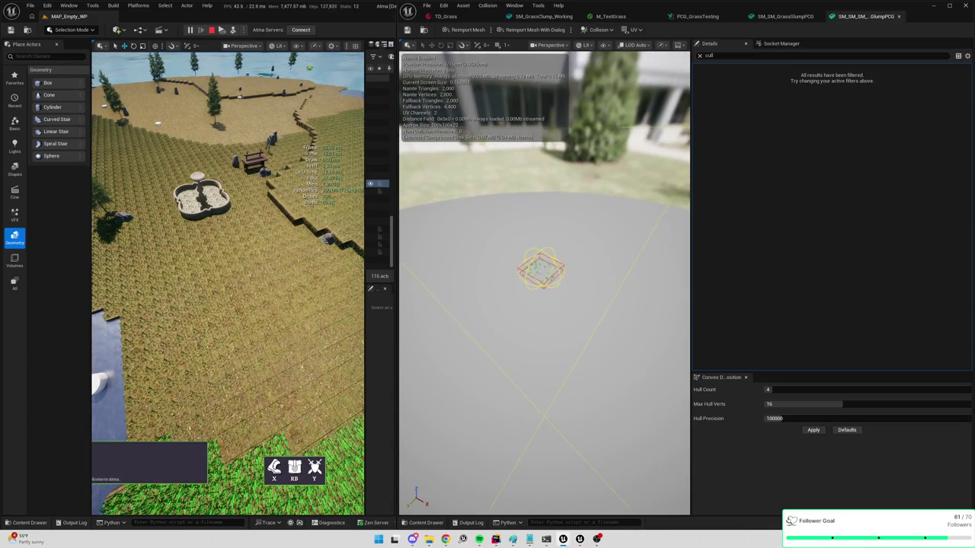
scroll(540, 271, "up", 4)
scroll(540, 271, "up", 5)
scroll(544, 281, "down", 10)
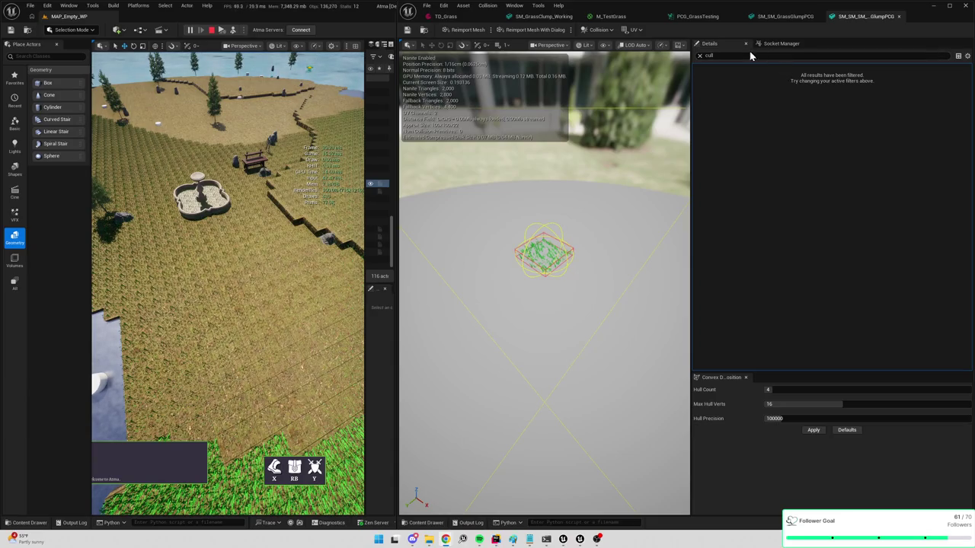
Search the mesh properties for 'never', then 'distan' for distance-field settings, then clear the search
left_click(708, 56)
type("never")
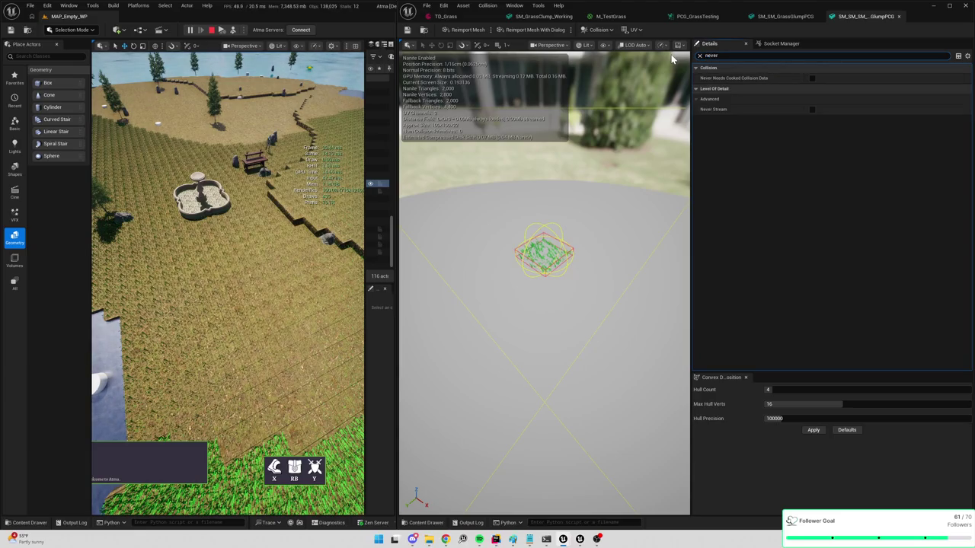
key("BackSpace")
key("BackSpace")
key("BackSpace")
type("dist")
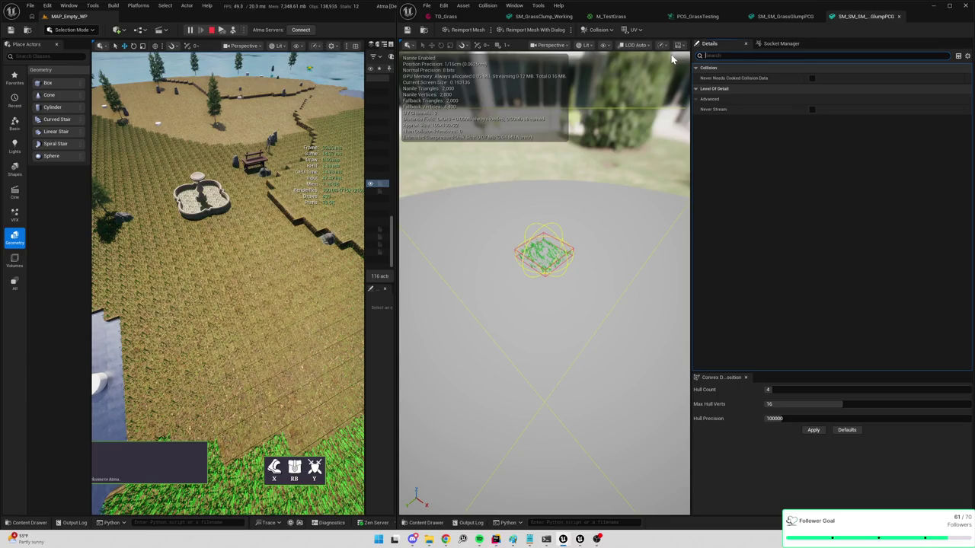
type("an")
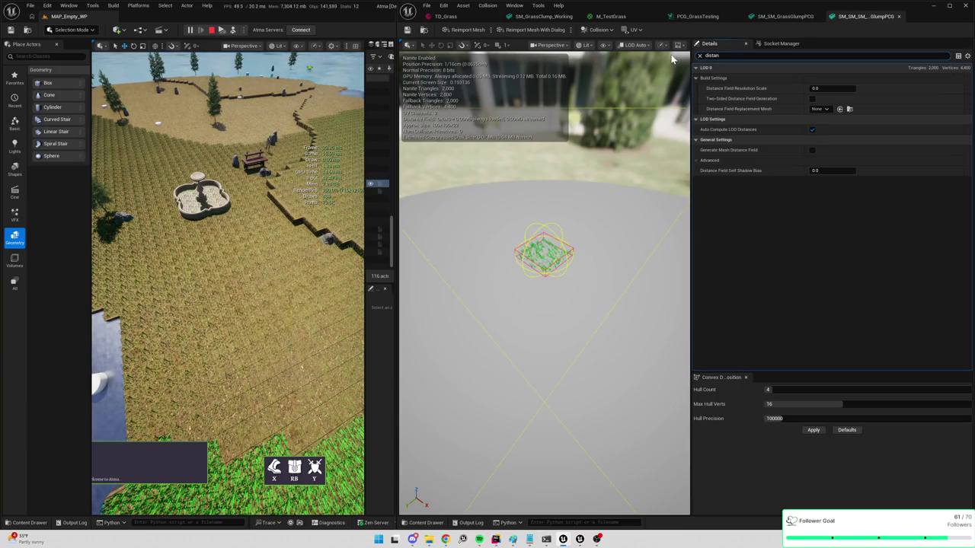
key("BackSpace")
key("BackSpace")
key("BackSpace")
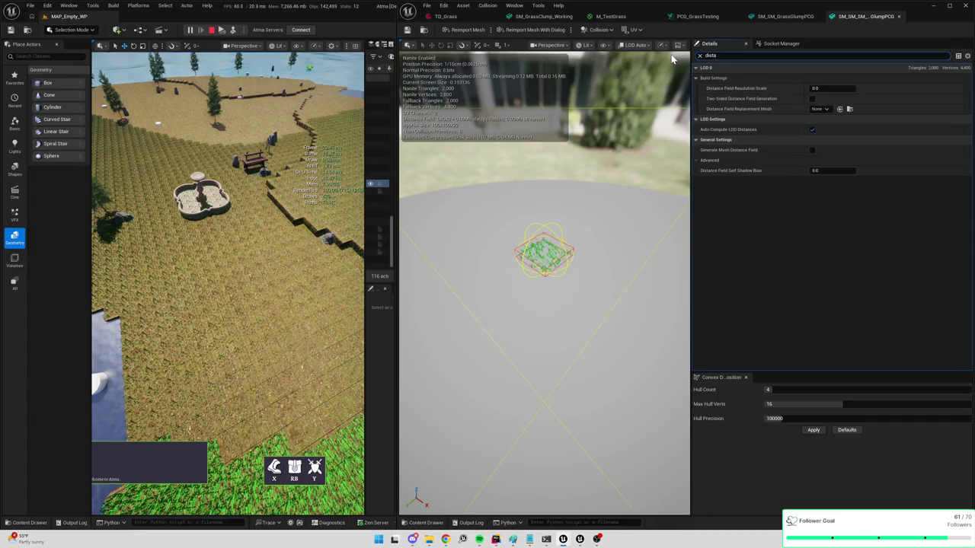
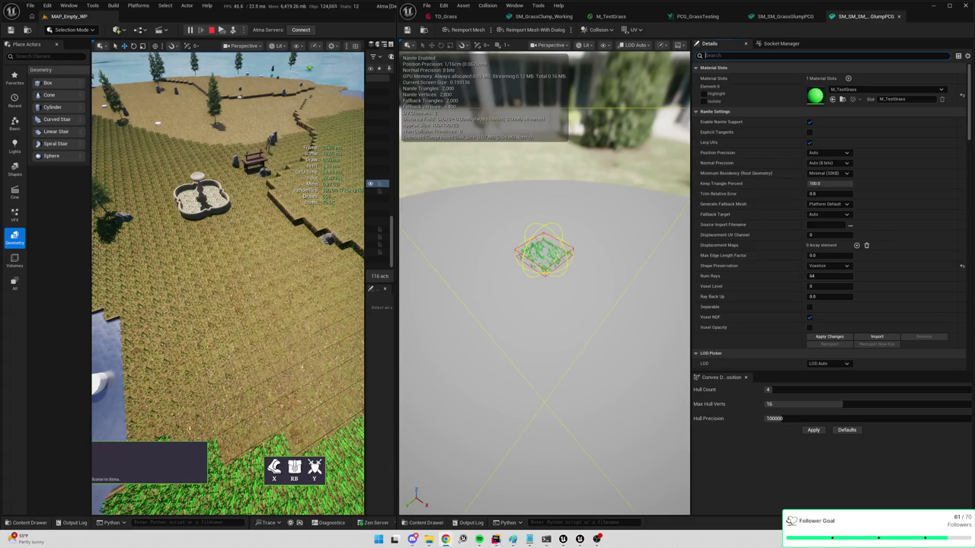
Search the maximized Nanite docs for 'WPO', read the deformation limits, then minimize the browser
left_click_drag(645, 219, 506, 183)
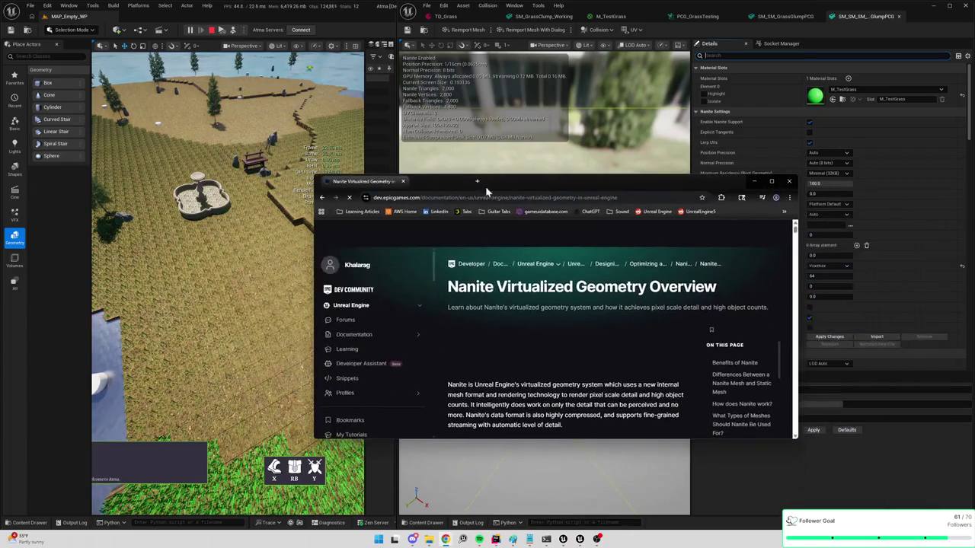
double_click(506, 183)
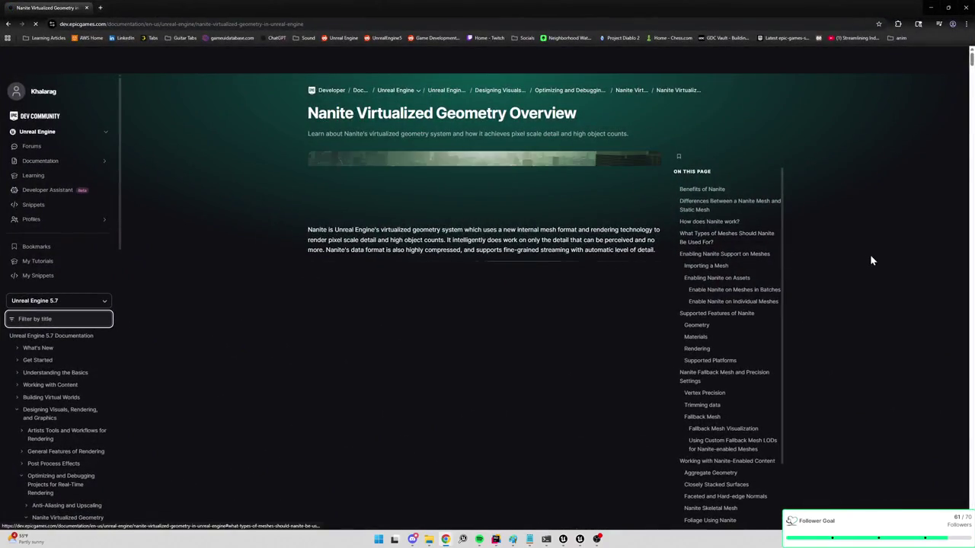
key("ctrl+f")
type("WPO")
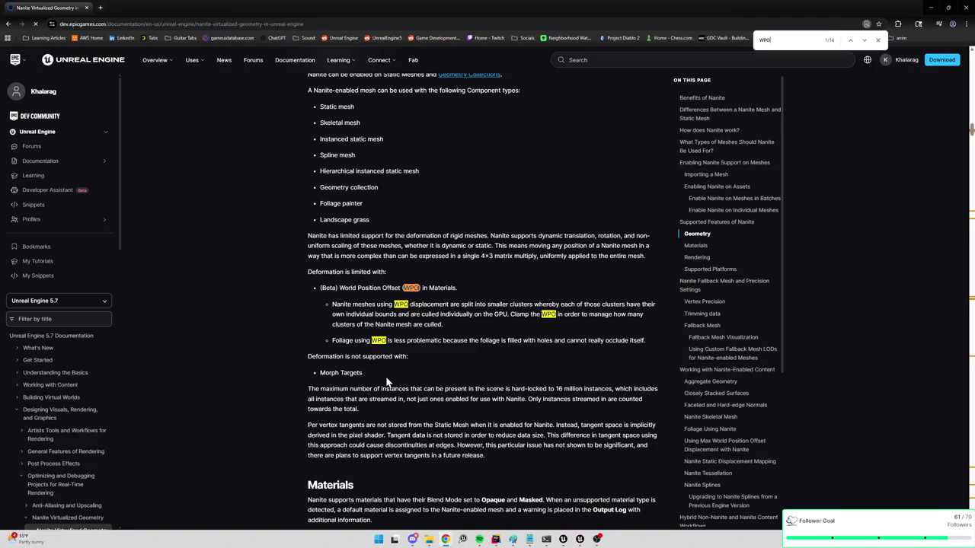
scroll(386, 381, "up", 2)
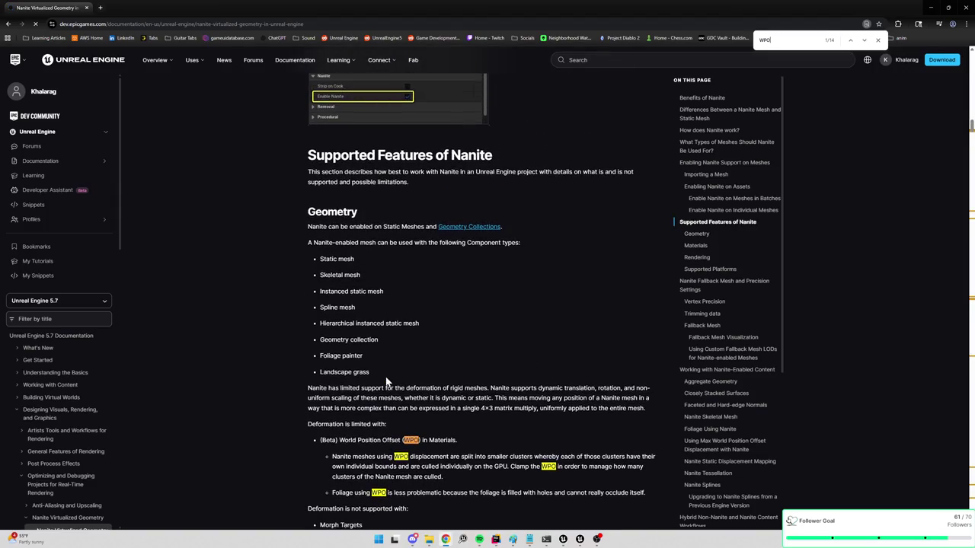
scroll(386, 380, "down", 3)
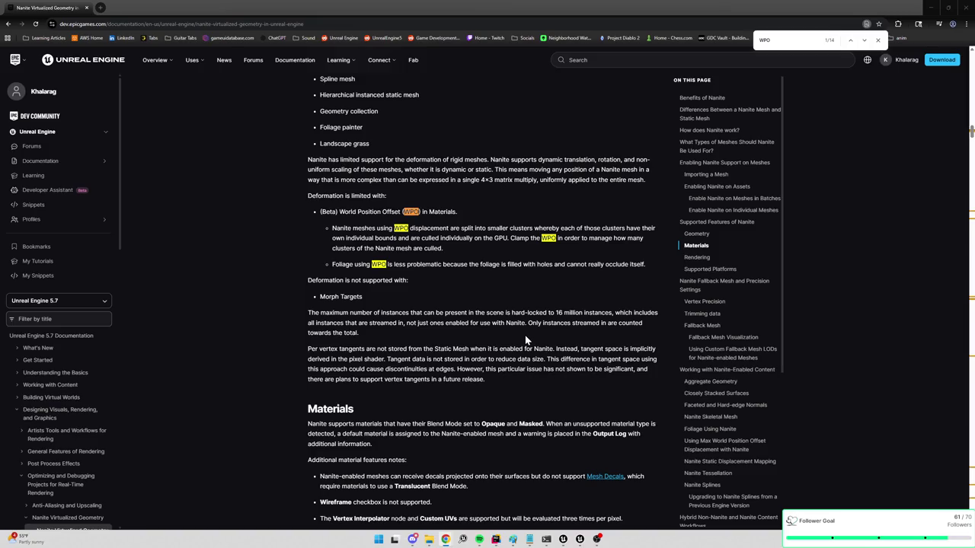
left_click(931, 7)
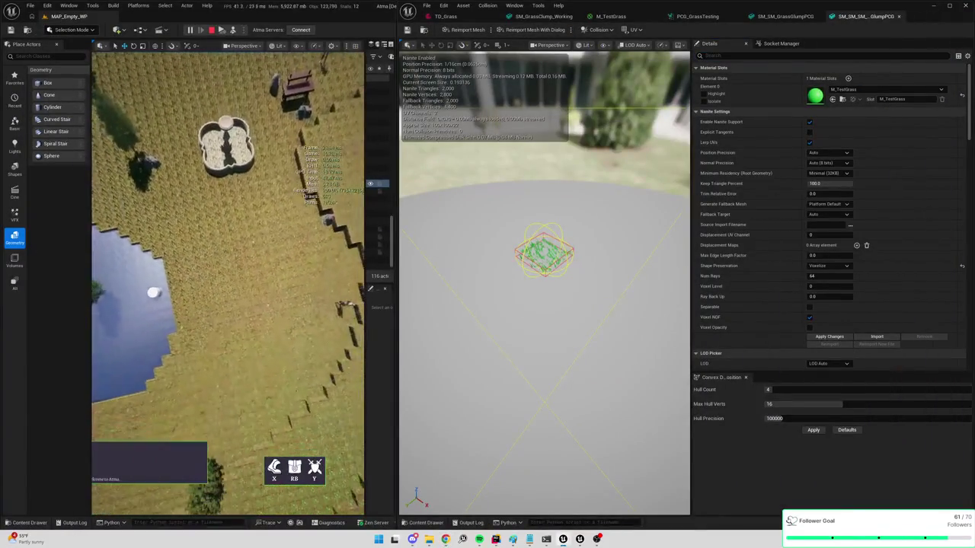
Stop play, disconnect the wind from M_TestGrass's World Position Offset, and apply the material
left_click(211, 31)
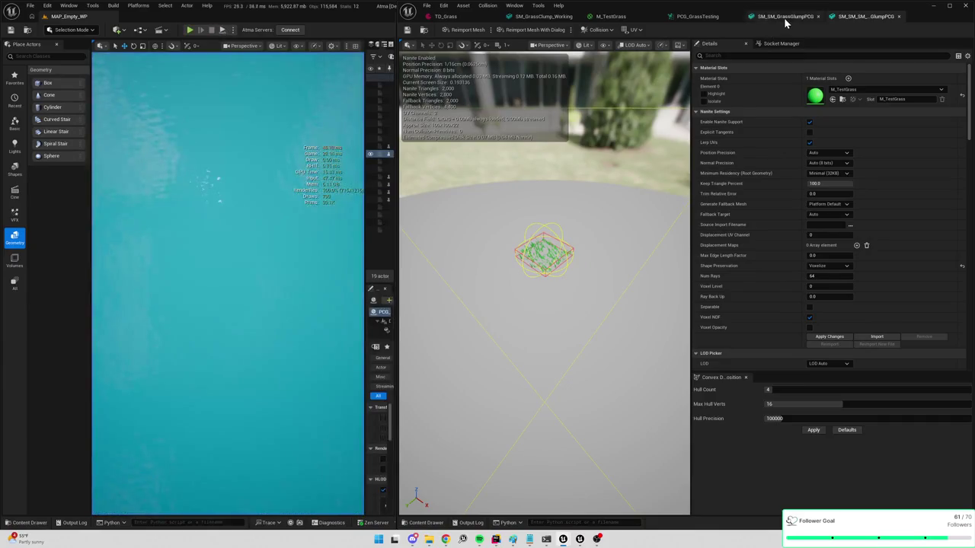
left_click(611, 16)
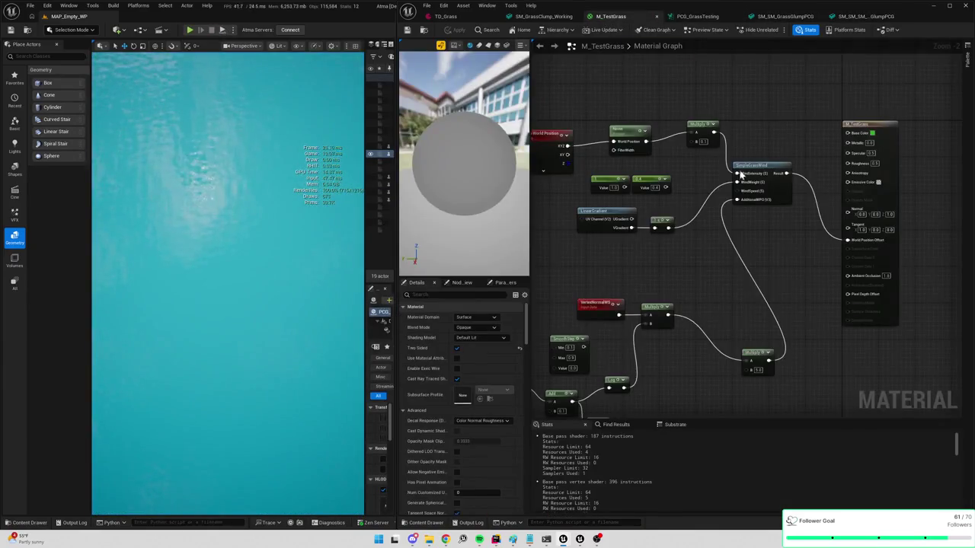
left_click(848, 241, "alt")
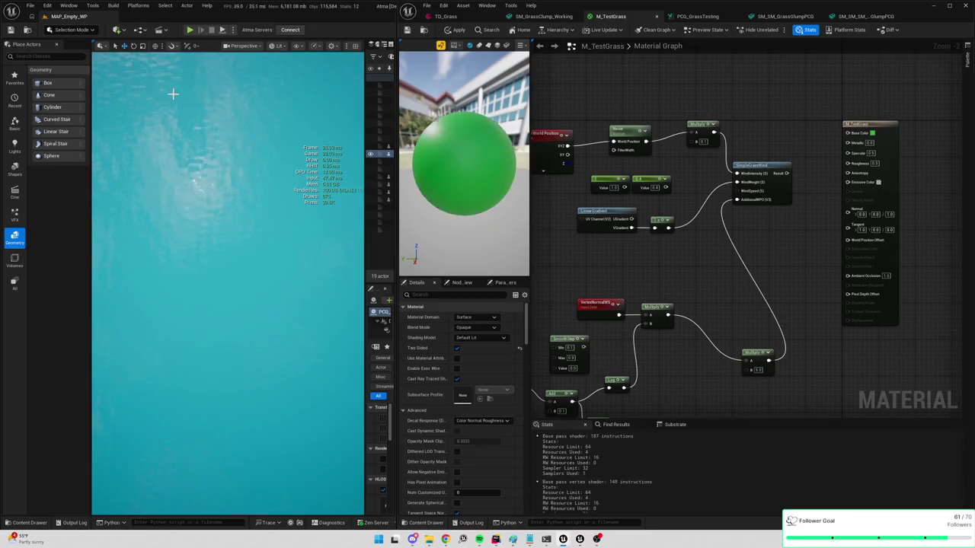
left_click(191, 34)
key("Escape")
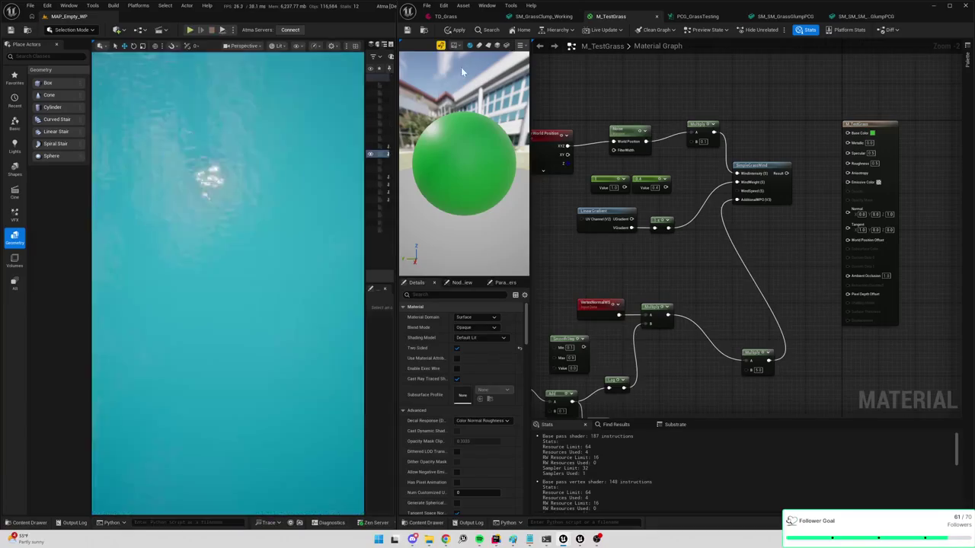
left_click(457, 29)
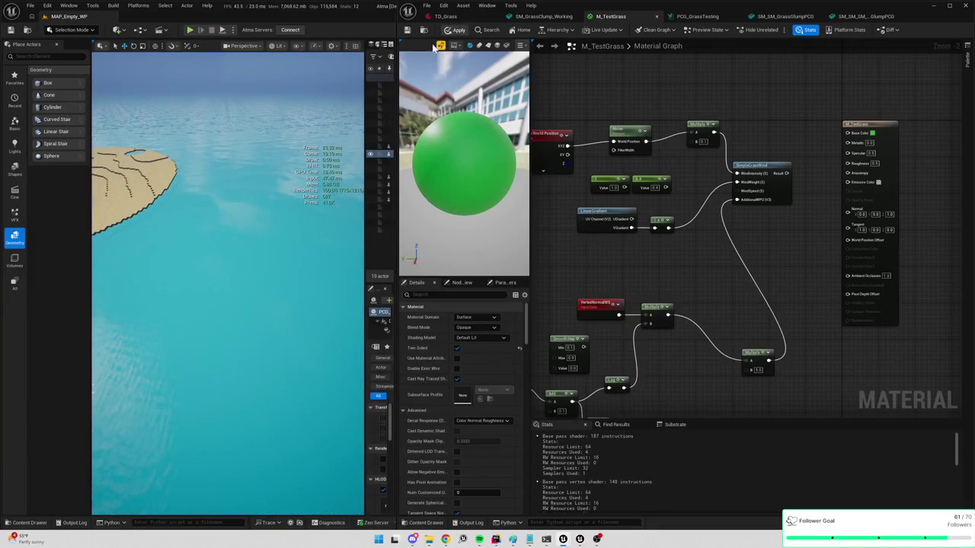
Play the level and walk the character north and north-west across the grass
left_click(191, 31)
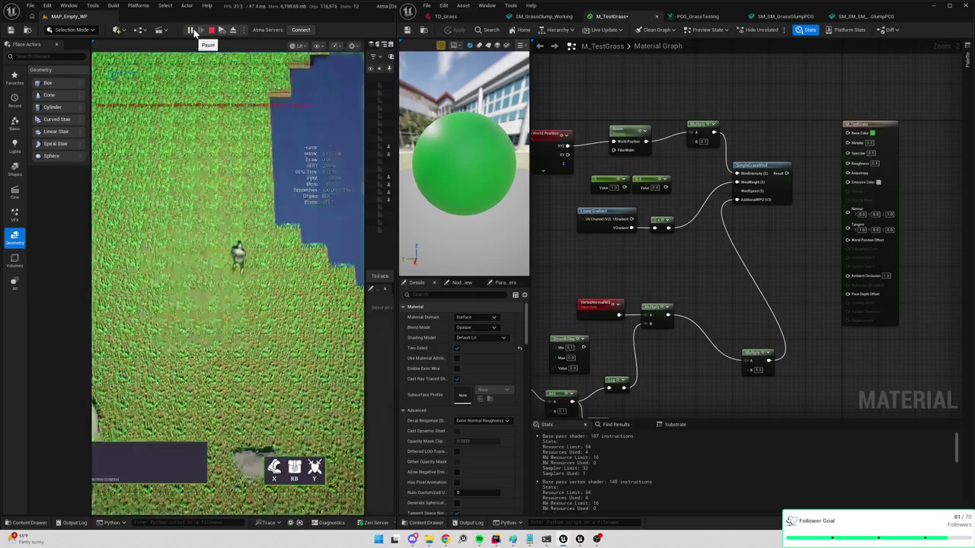
key("w")
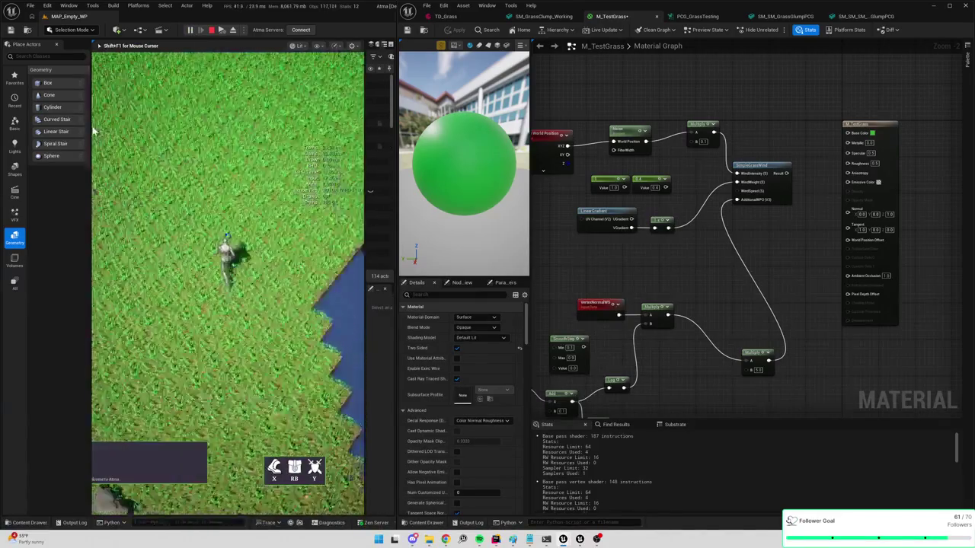
left_click_drag(391, 229, 737, 256)
key("w")
key("a")
key("a")
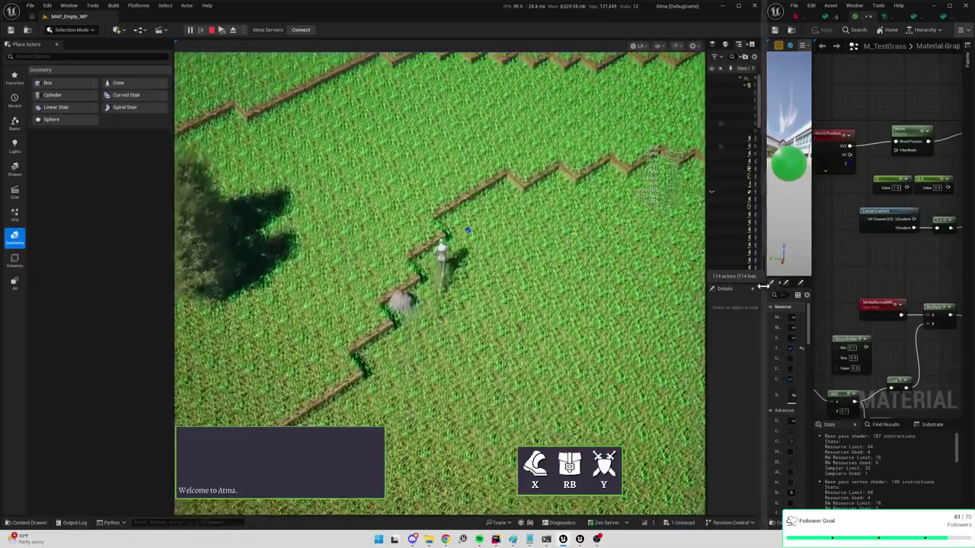
Enlarge the material editor and preview, then filter Details by 'world' to show Max WPO Displacement 0.0
key("alt+Tab")
mouse_move(724, 288)
left_mouse_down()
mouse_move(499, 258)
mouse_move(405, 274)
left_mouse_up()
left_click_drag(536, 288, 699, 289)
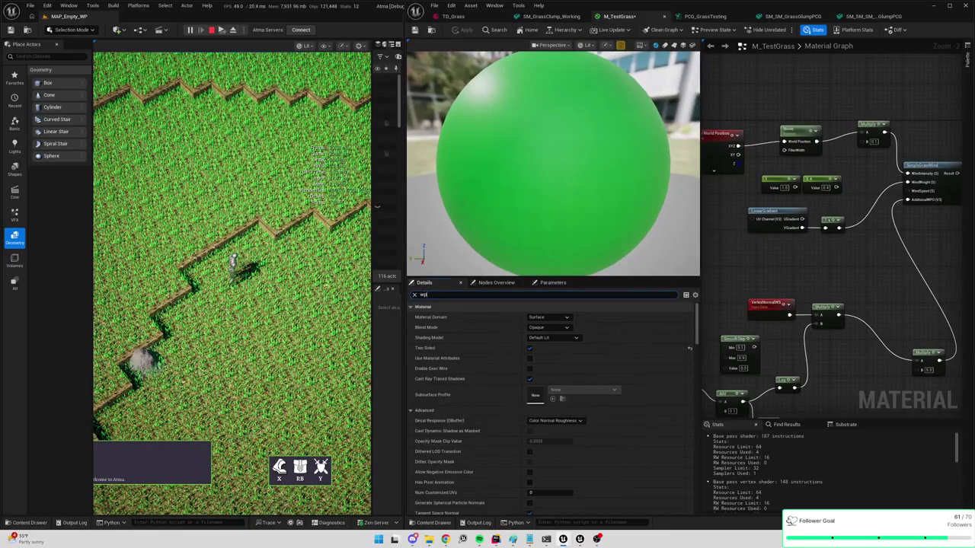
type("orld")
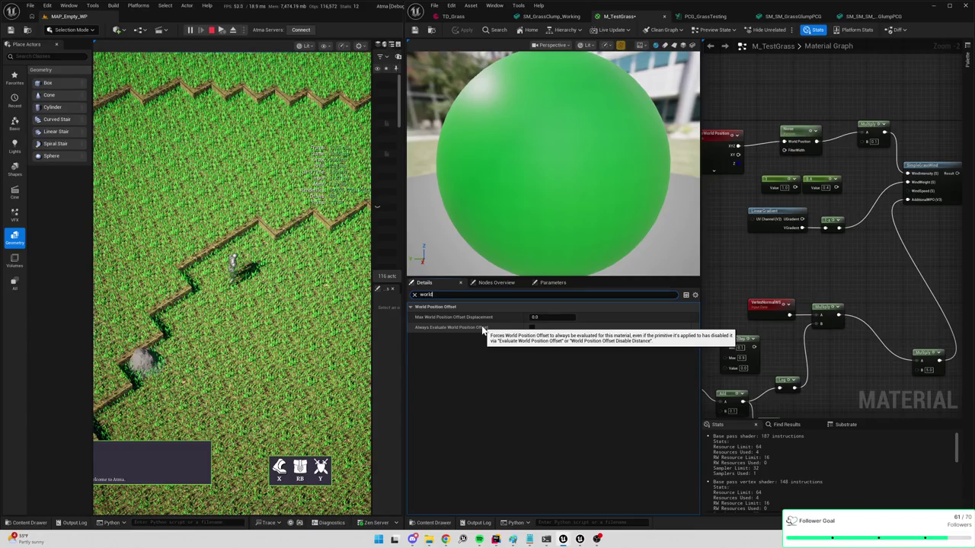
Widen the game window and walk the character across the grass toward the fence
left_click(283, 183)
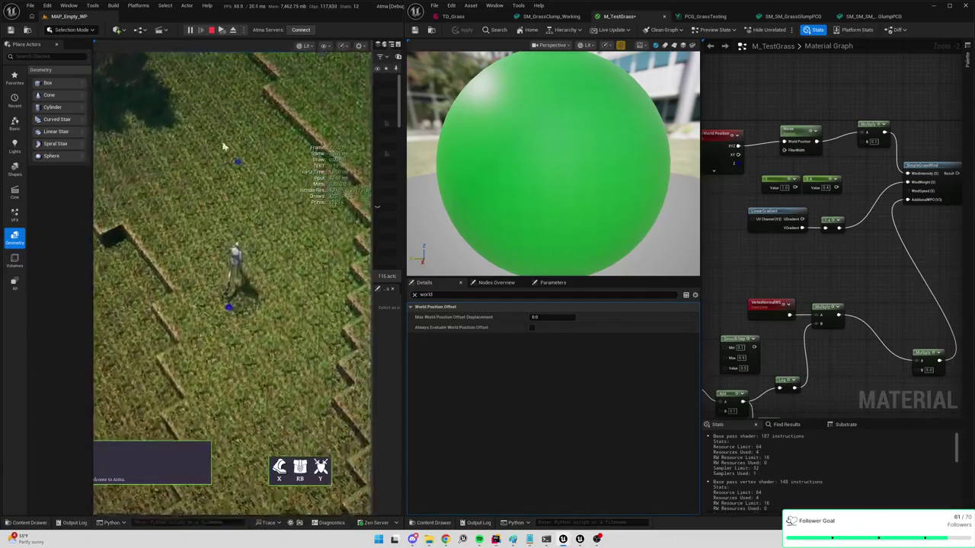
mouse_move(404, 235)
left_mouse_down()
mouse_move(577, 336)
mouse_move(659, 313)
left_mouse_up()
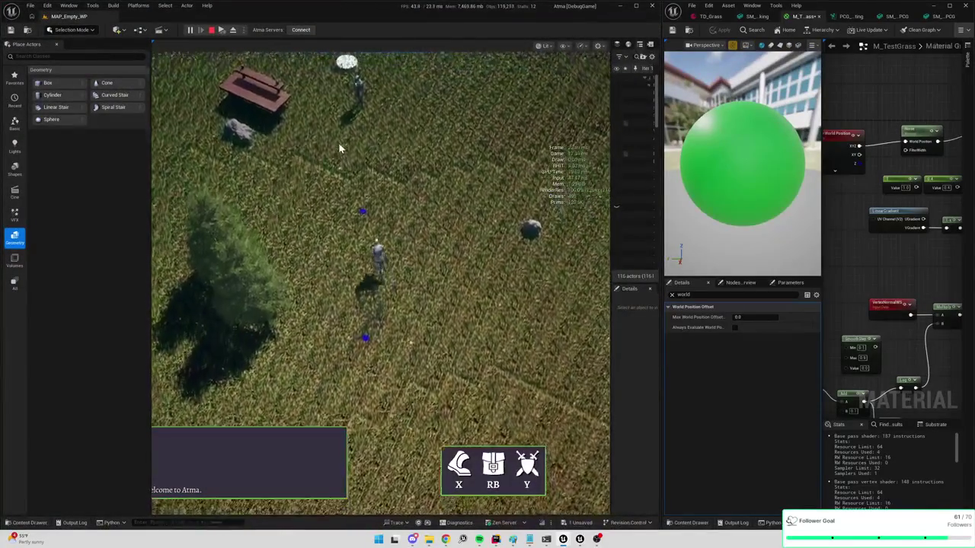
left_click(415, 157)
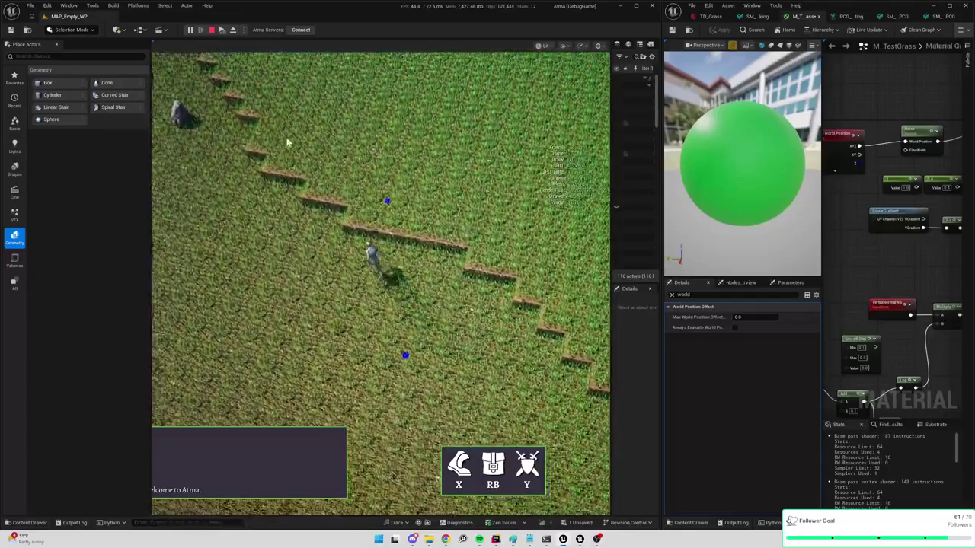
left_click(571, 163)
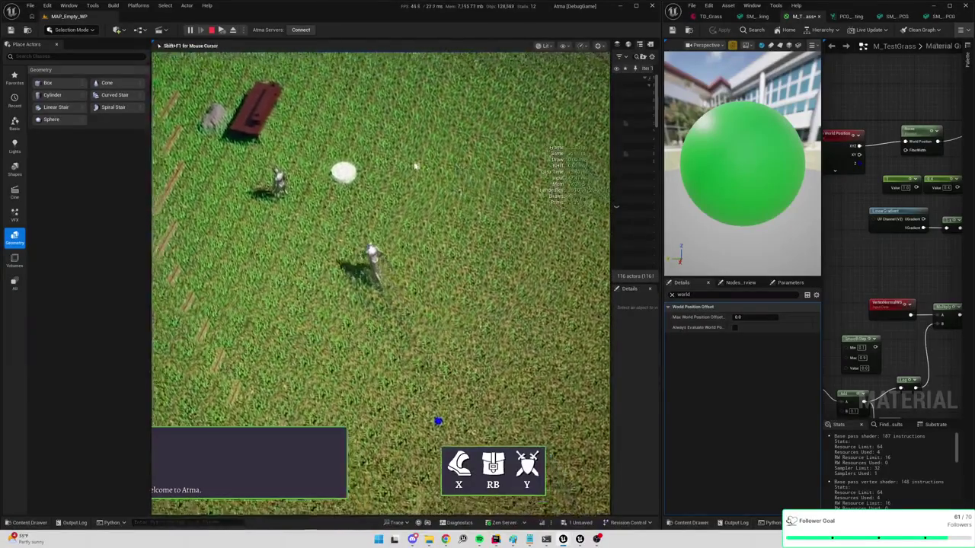
left_click(335, 201)
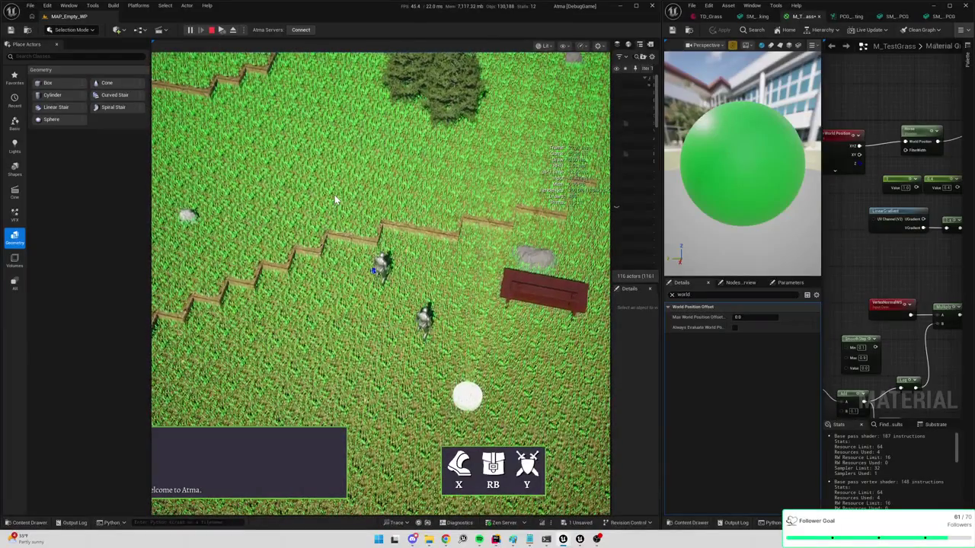
Maximize the game viewport with F11 and widen it over the material editor
key("F11")
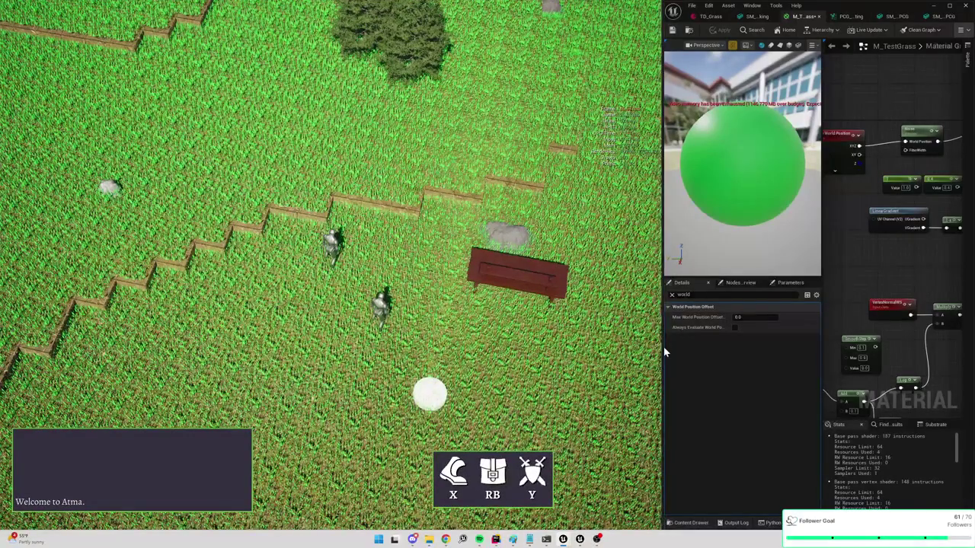
mouse_move(662, 351)
left_mouse_down()
mouse_move(795, 359)
mouse_move(865, 350)
left_mouse_up()
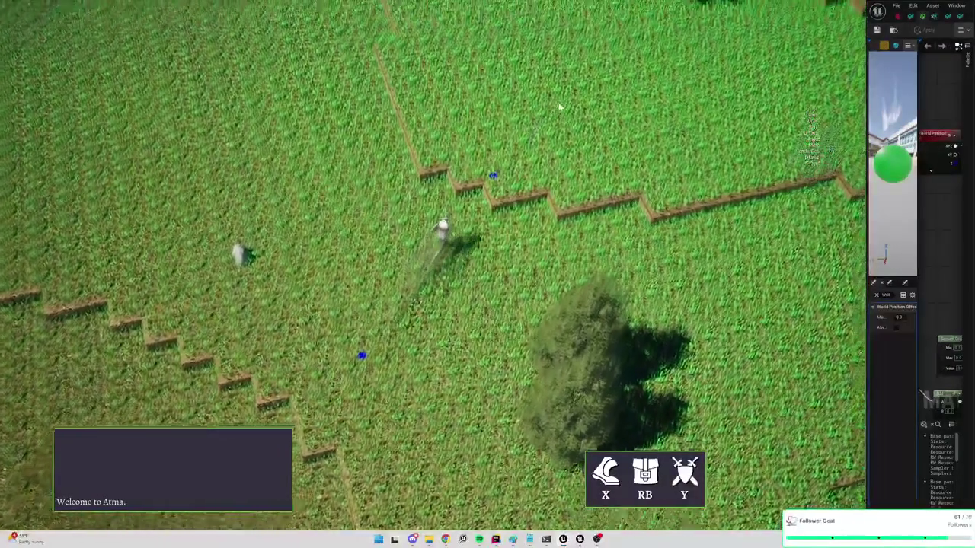
key("grave")
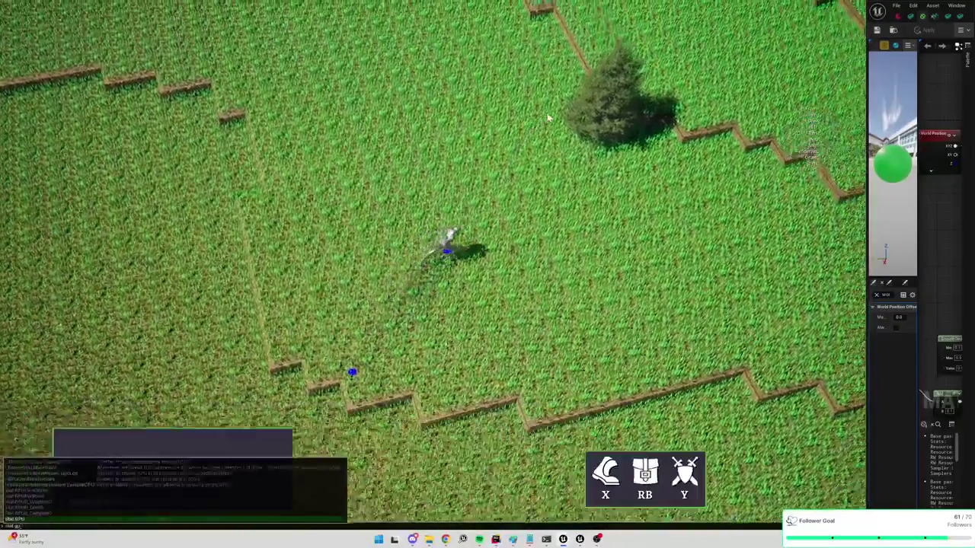
Run stat gpu to show GPU timings, then walk the character across the grass field
key("Return")
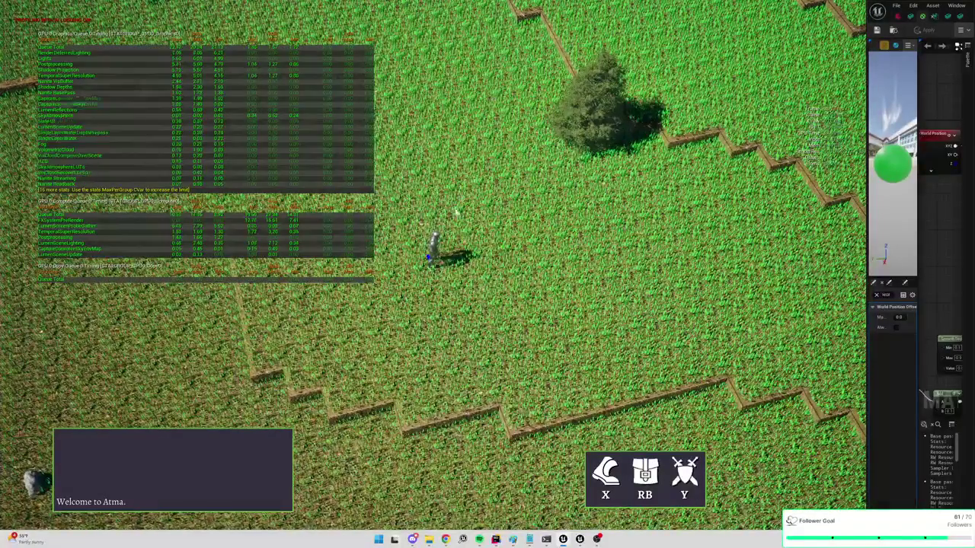
left_click(500, 118)
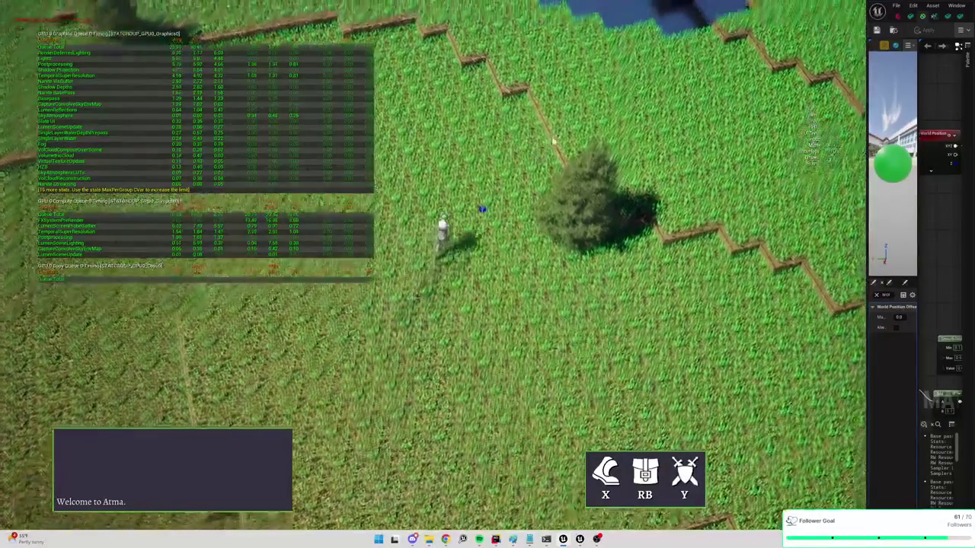
left_click(577, 128)
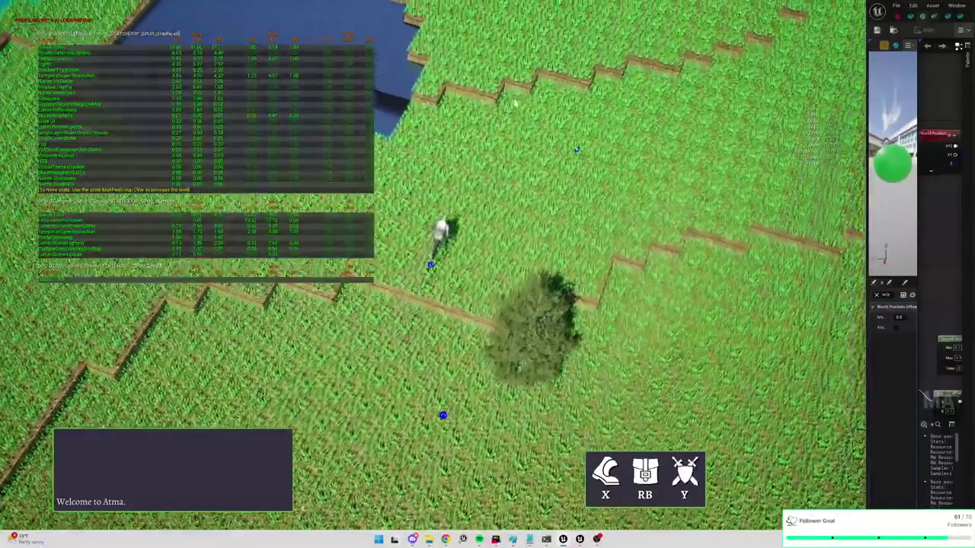
left_click(582, 108)
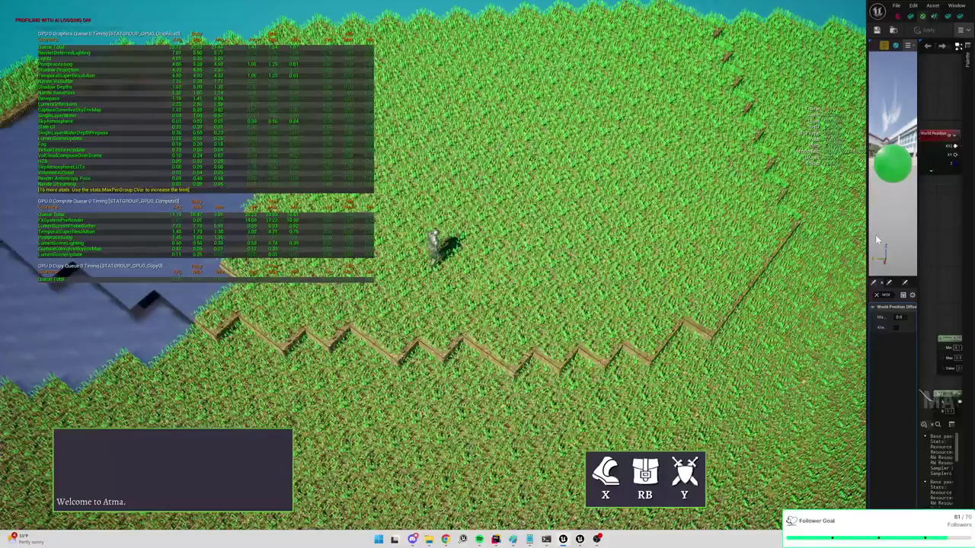
Wire SimpleGrassWind Result into World Position Offset and apply the material
left_click_drag(866, 236, 502, 226)
left_click_drag(851, 279, 798, 231)
mouse_move(908, 237)
left_mouse_down()
mouse_move(924, 272)
mouse_move(916, 217)
left_mouse_up()
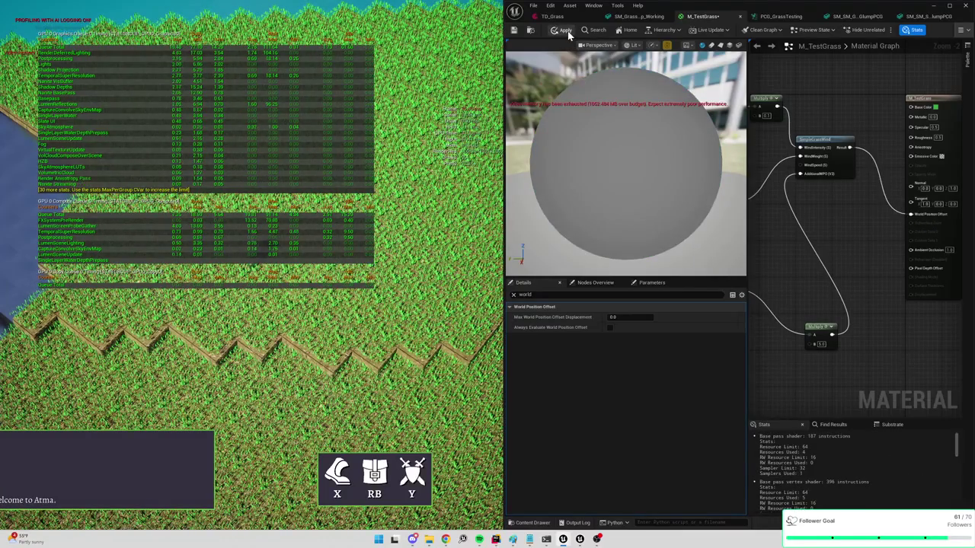
left_click(566, 31)
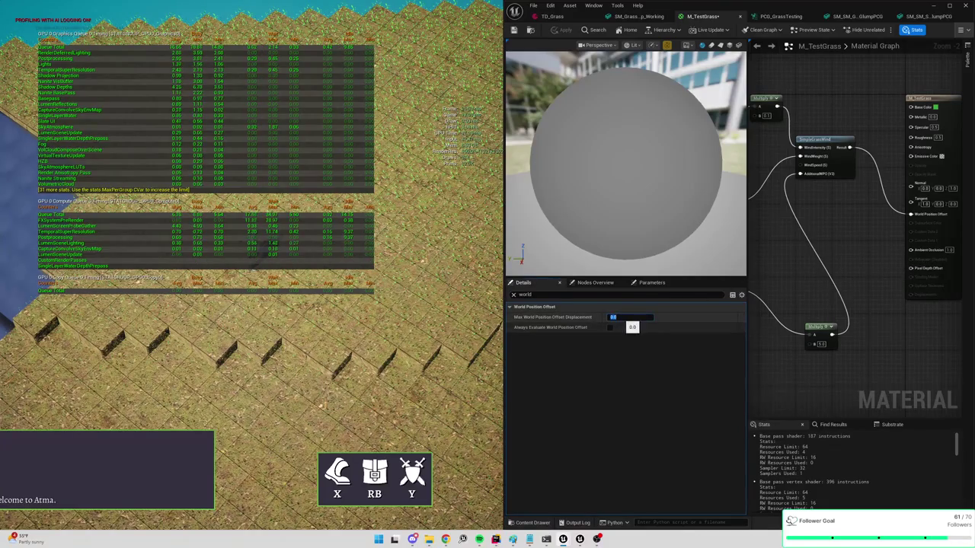
type("50")
Try Max World Position Offset Displacement values of 50, 1 and 4.0, applying each
key("Return")
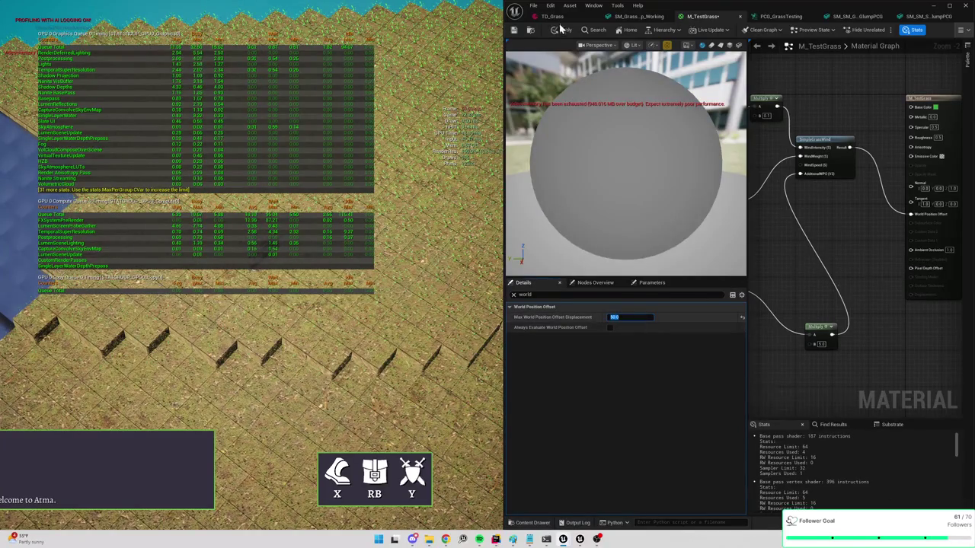
left_click(557, 31)
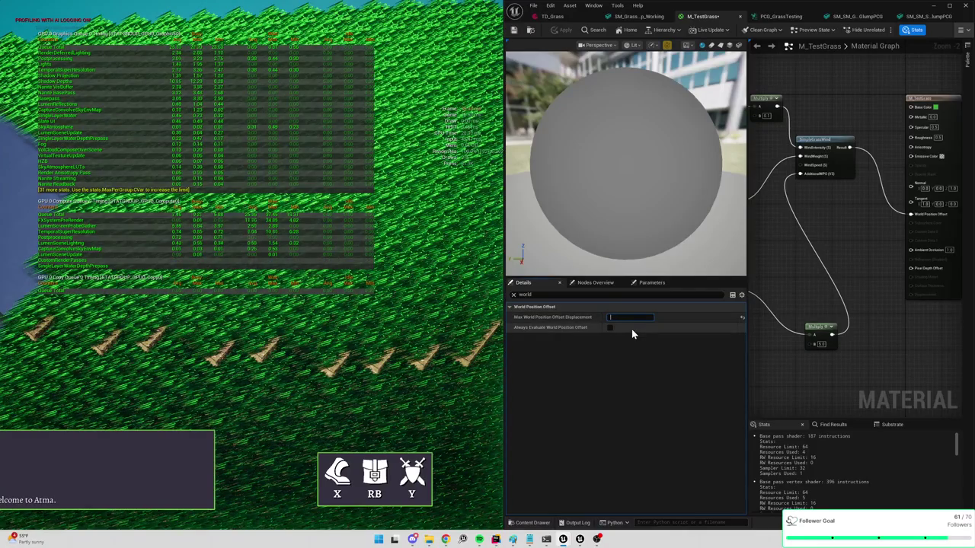
type("5")
key("Return")
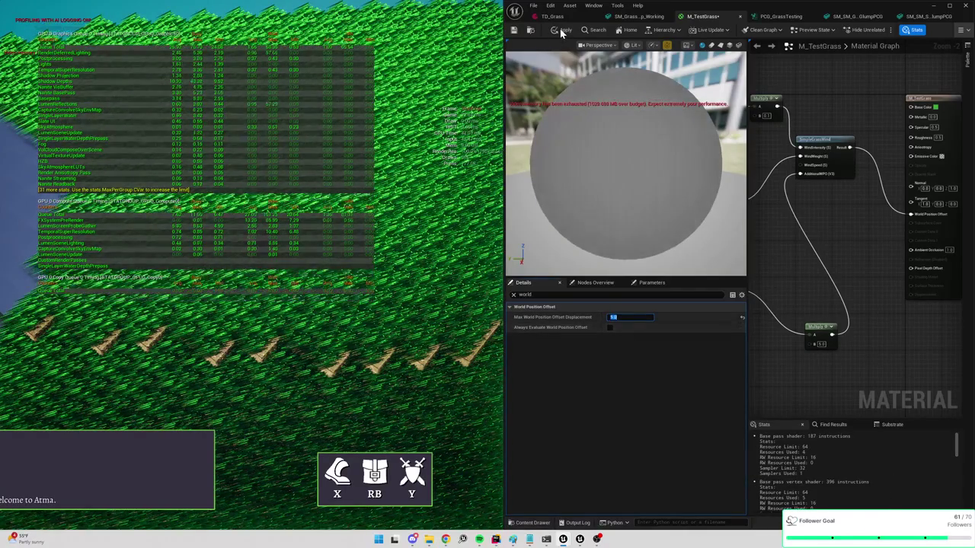
left_click(561, 32)
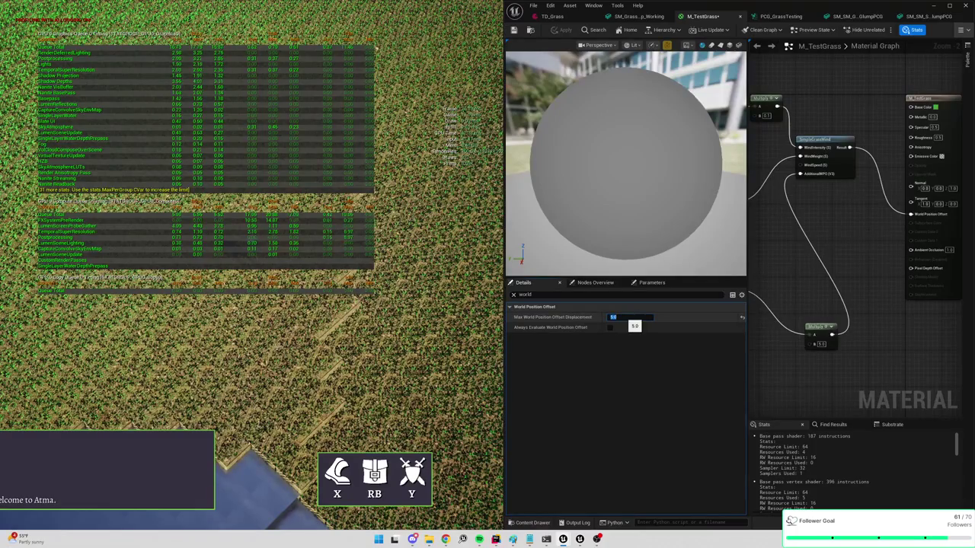
type("4")
key("Return")
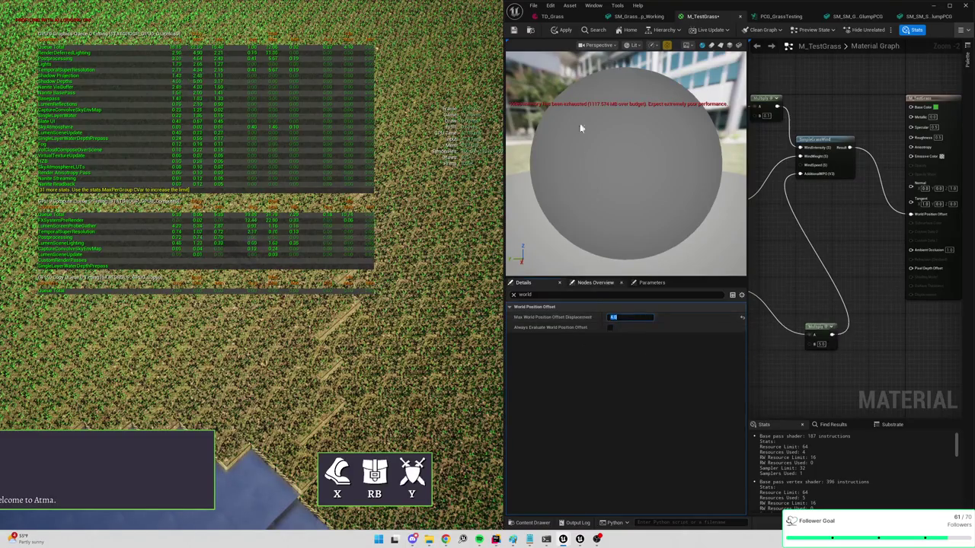
left_click(560, 32)
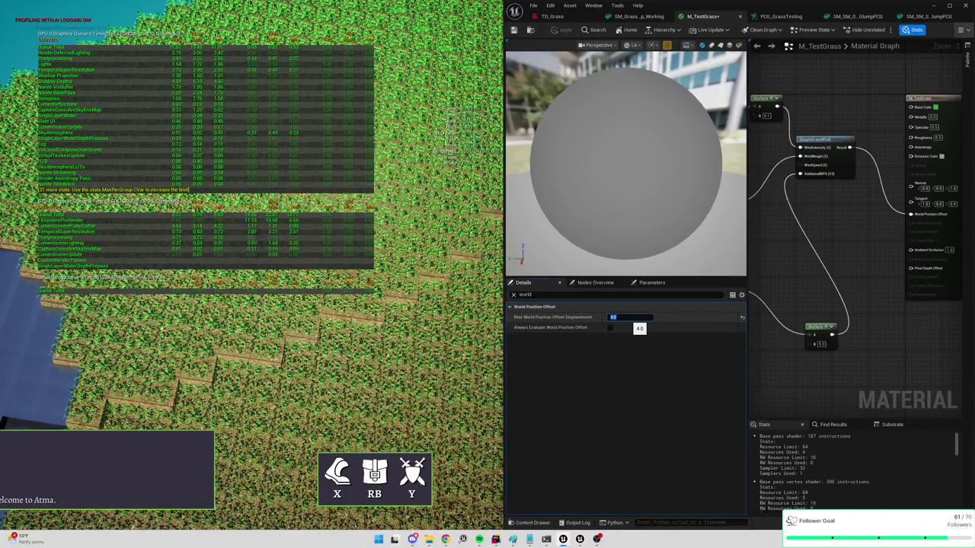
key("Return")
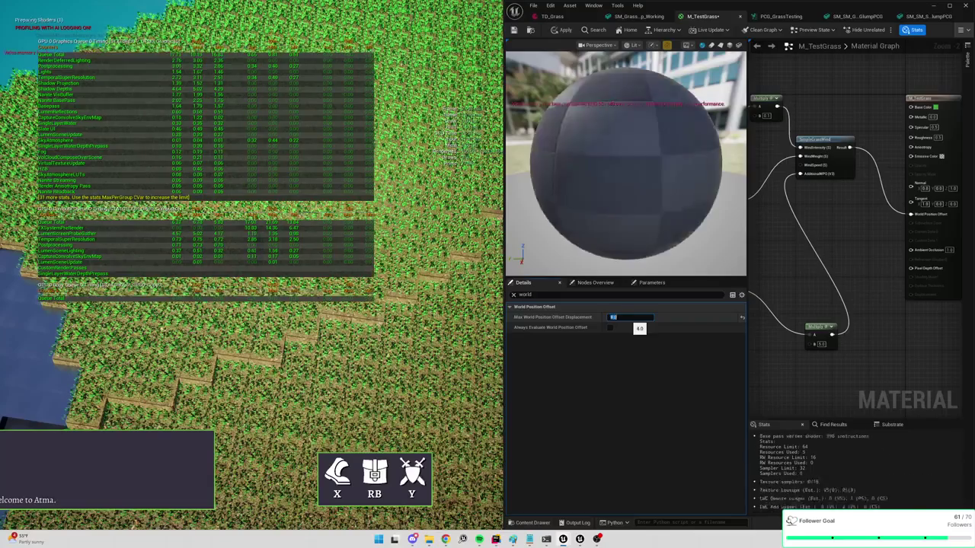
left_click(560, 31)
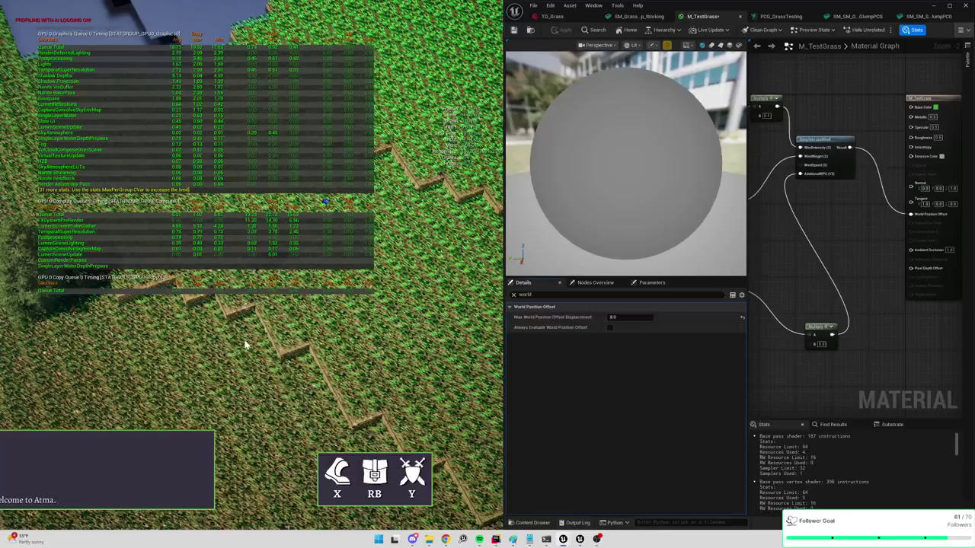
Set Max World Position Offset Displacement to 10.0 and apply it to the grass
left_click(614, 317)
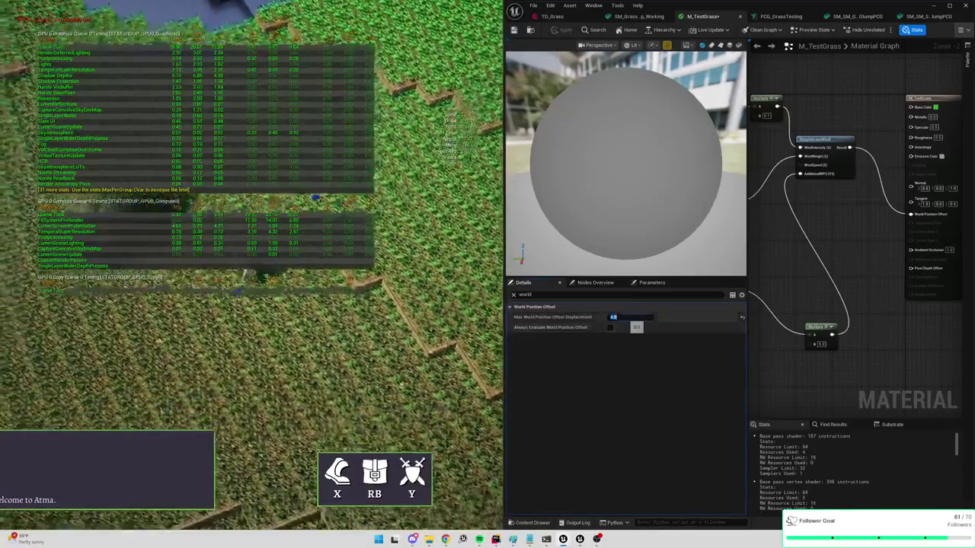
type("5")
key("Return")
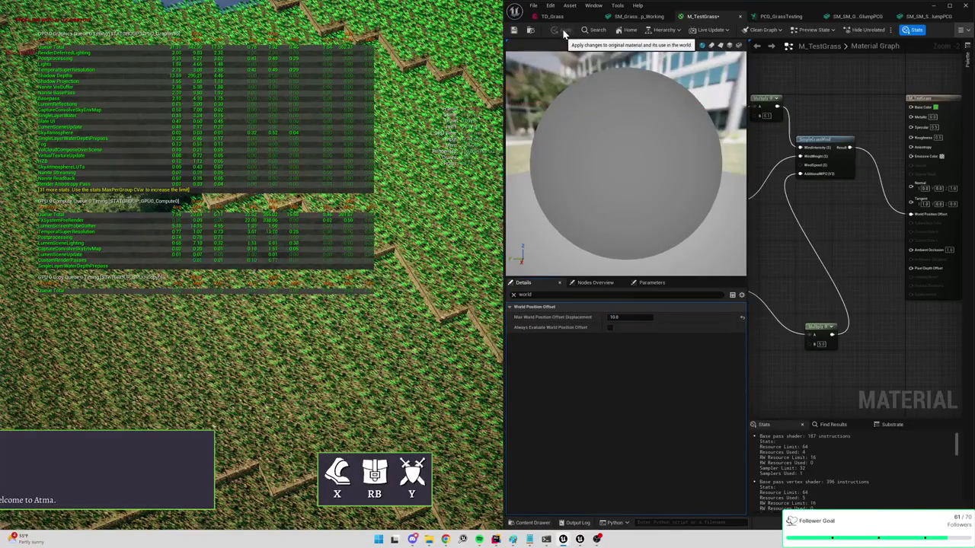
left_click(563, 33)
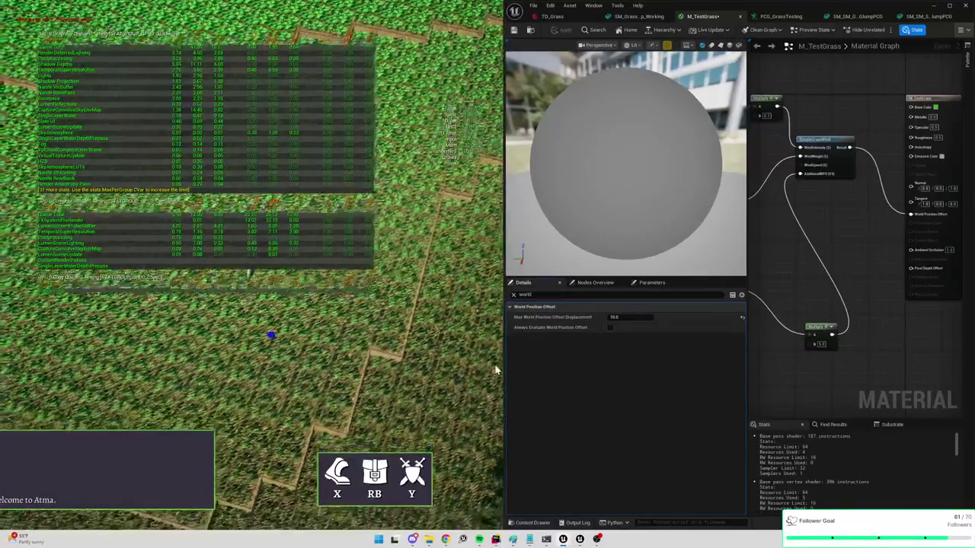
Zoom the game camera, toggle stat gpu off in the console, and walk the character
key("alt+Tab")
key("alt+Tab")
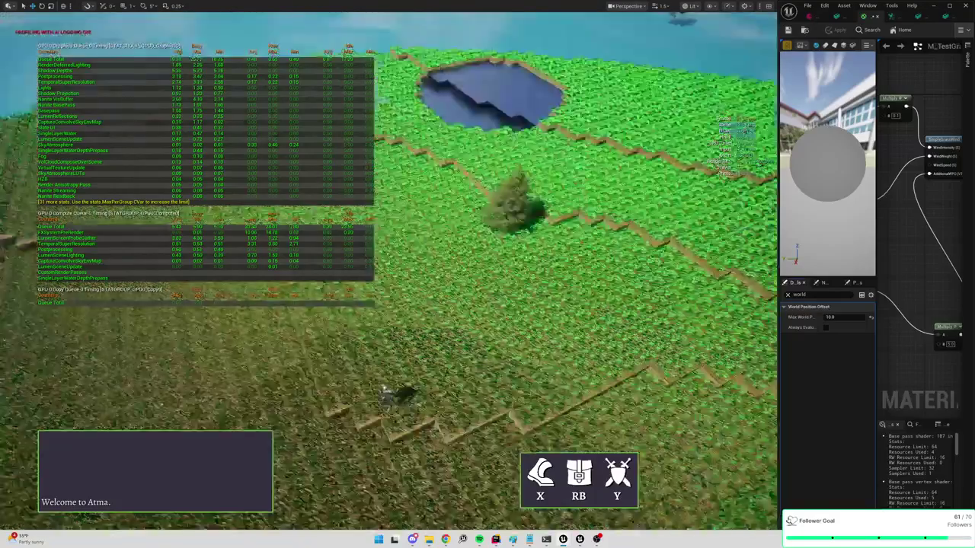
scroll(496, 317, "up", 5)
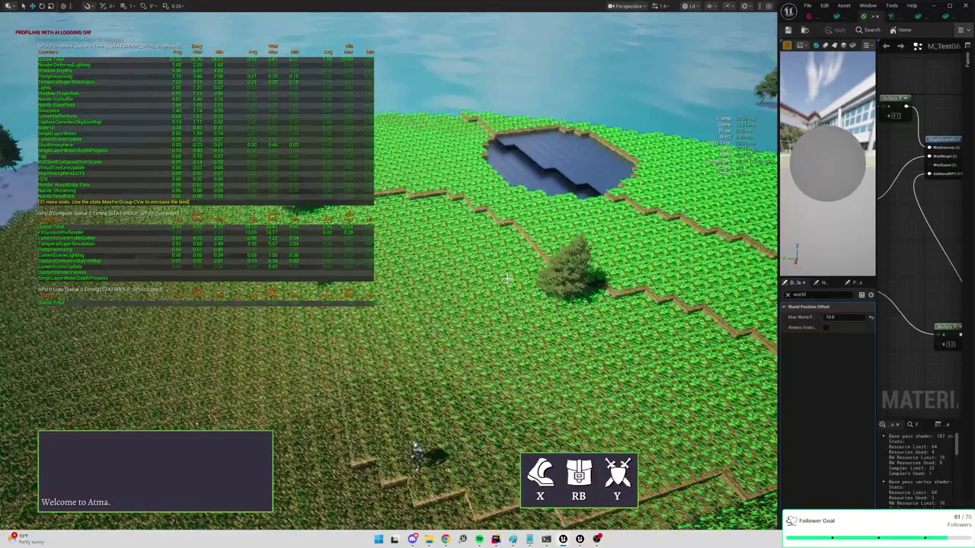
scroll(506, 278, "down", 3)
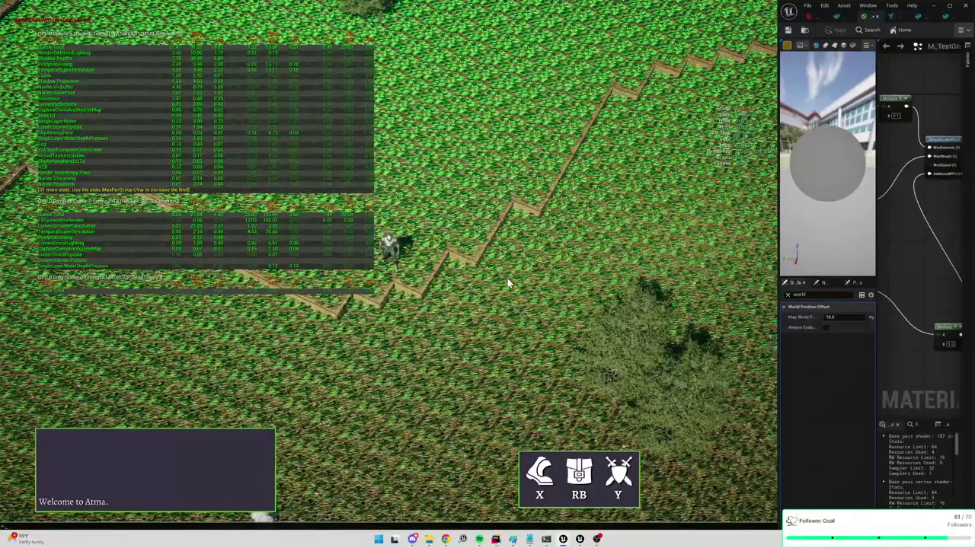
key("grave")
type("stat gpu")
key("Return")
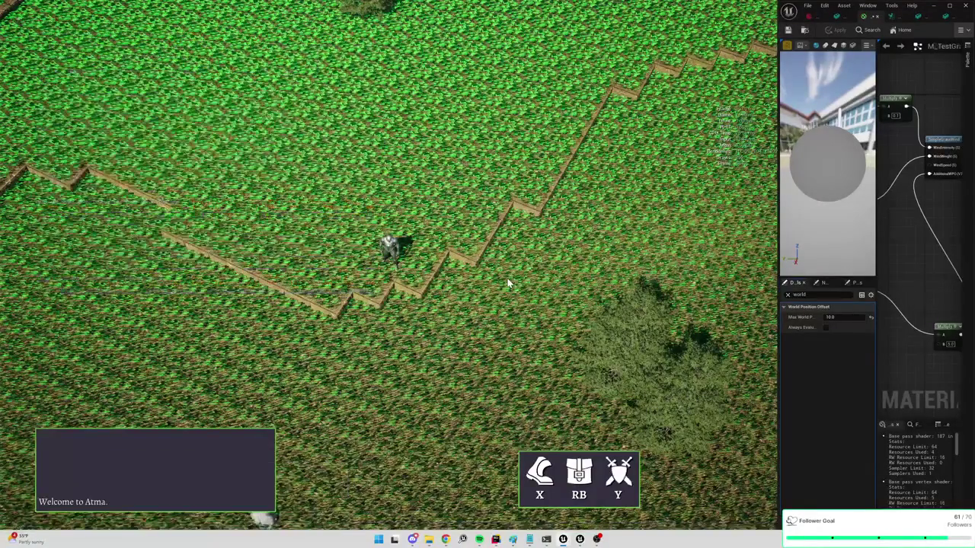
left_click(462, 263)
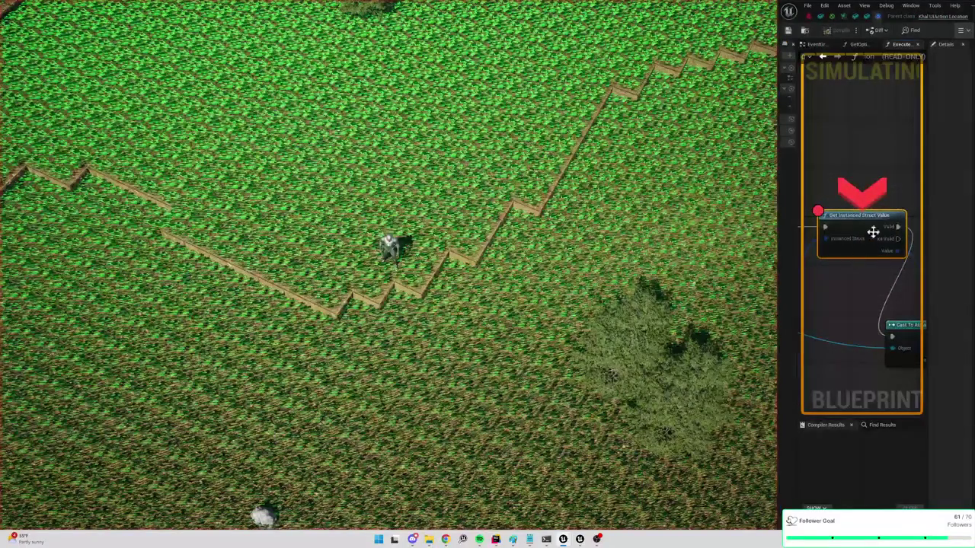
Remove the breakpoint on Get Instanced Struct Value and widen the Blueprint editor
right_click(874, 228)
left_click(907, 300)
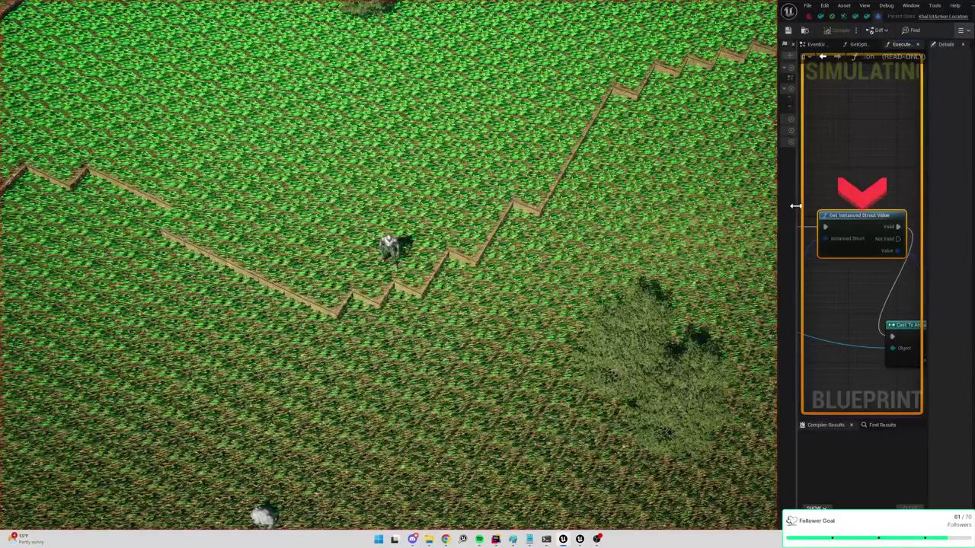
left_click_drag(795, 206, 675, 206)
left_click_drag(571, 208, 502, 210)
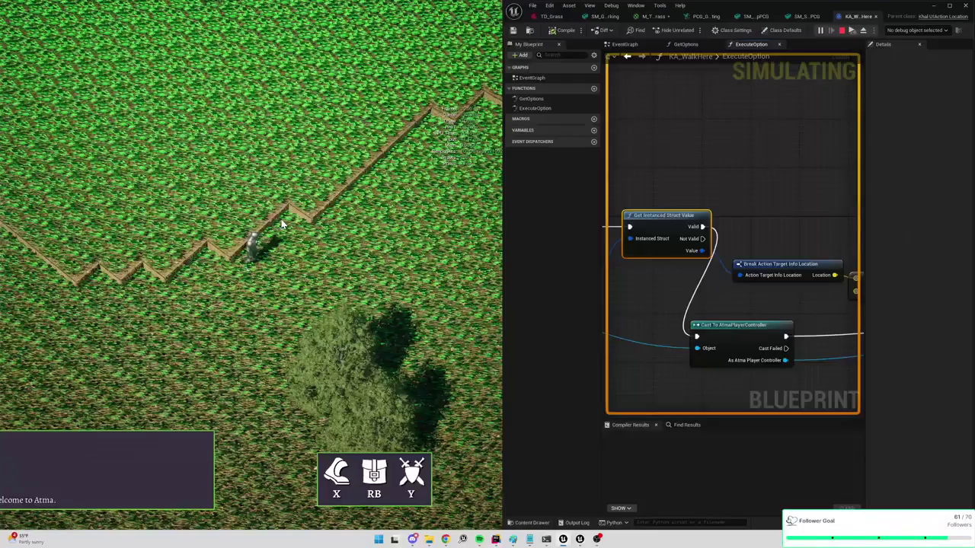
Eject from the player with F8 and shrink the game window beside the editor
key("F8")
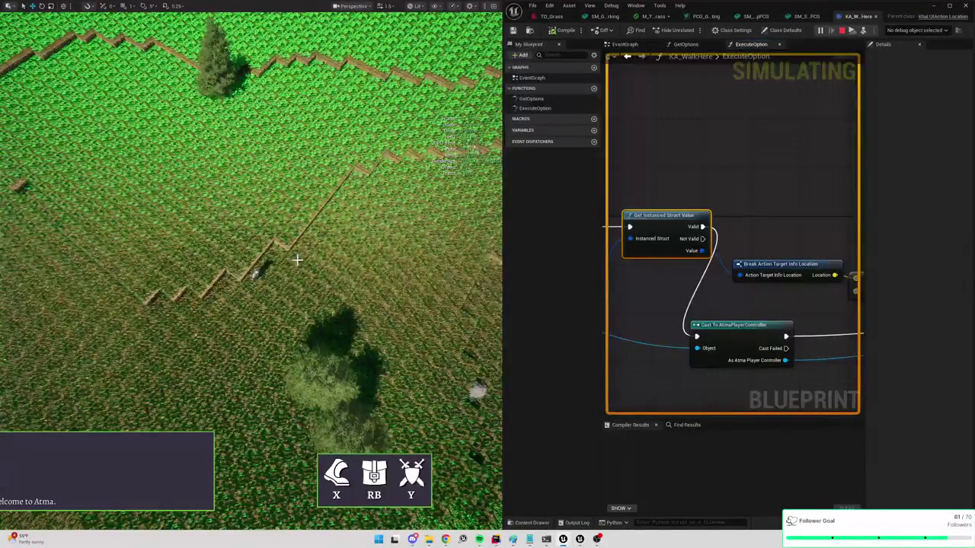
scroll(305, 259, "up", 3)
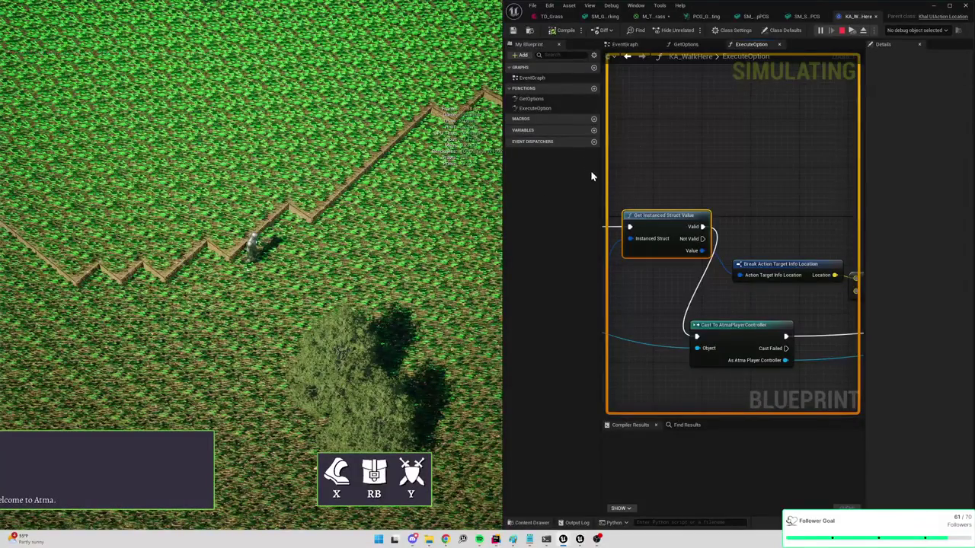
mouse_move(601, 184)
left_mouse_down()
mouse_move(561, 185)
mouse_move(601, 185)
left_mouse_up()
left_click_drag(504, 192, 315, 196)
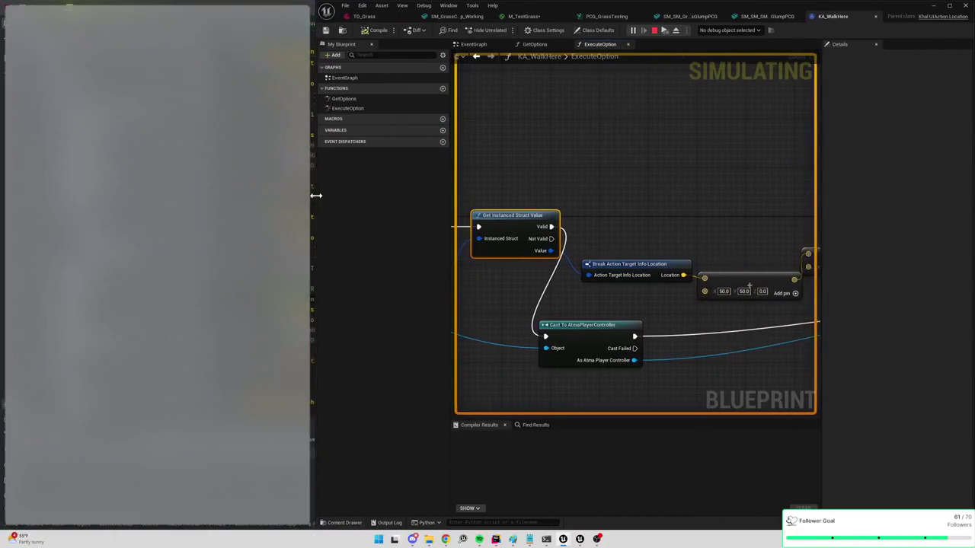
Enable Always Evaluate World Position Offset on M_TestGrass and apply the material
left_click(774, 17)
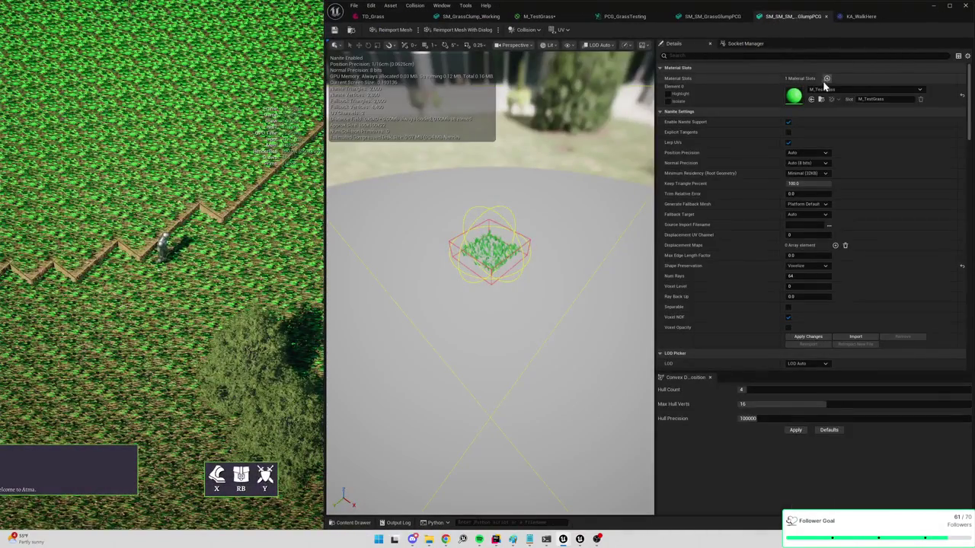
left_click(856, 19)
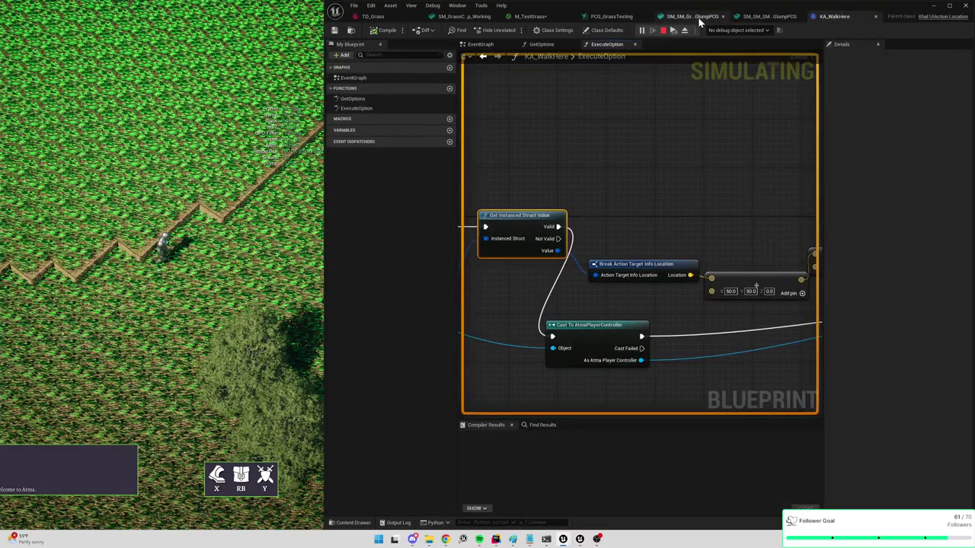
left_click(705, 16)
left_click(625, 17)
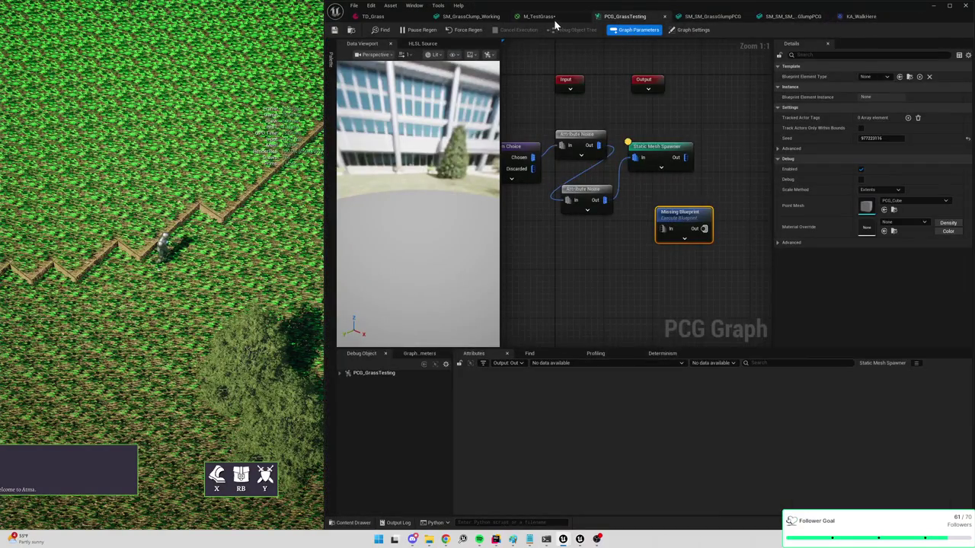
left_click(554, 17)
left_click(468, 327)
left_click(385, 31)
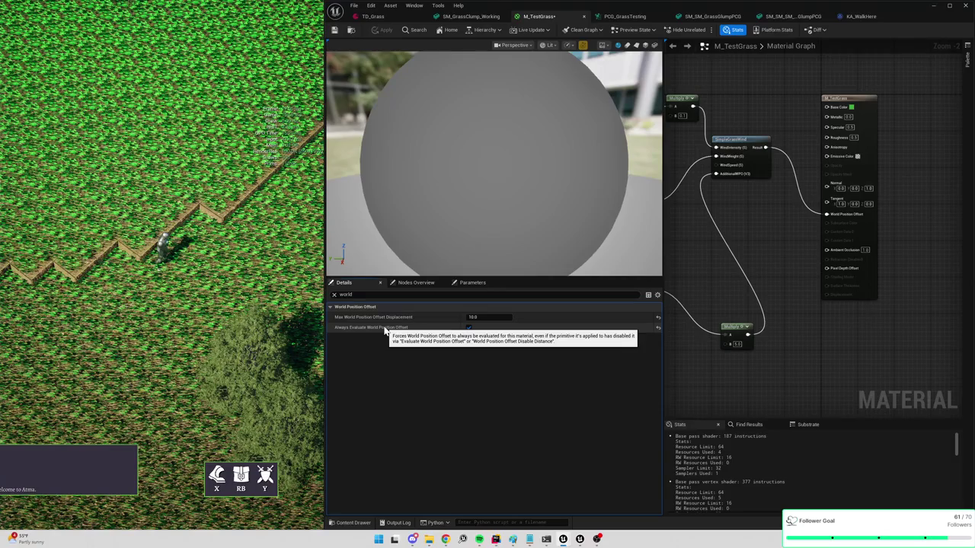
left_click(792, 16)
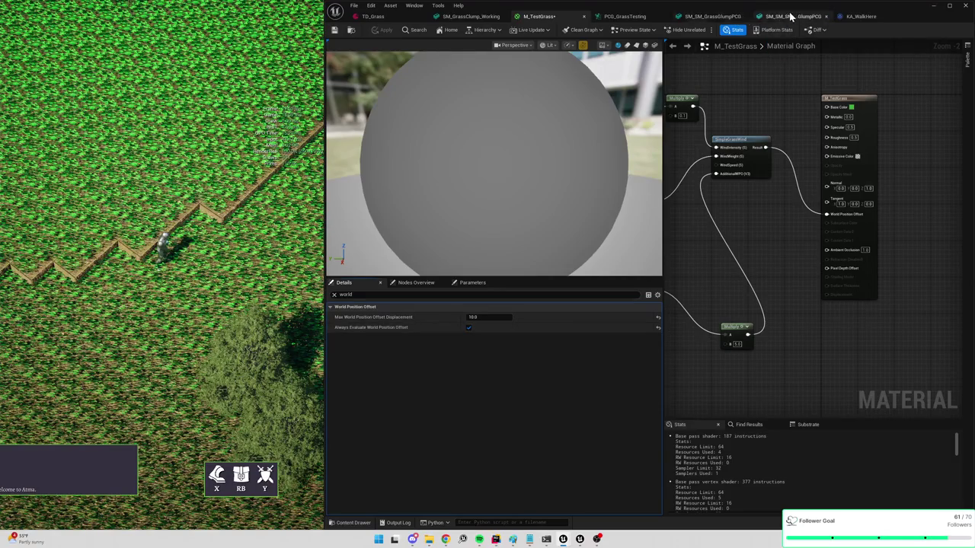
Search the grass clump mesh's Details for wpo, world and eval, then enlarge the game window
left_click(760, 56)
type("world")
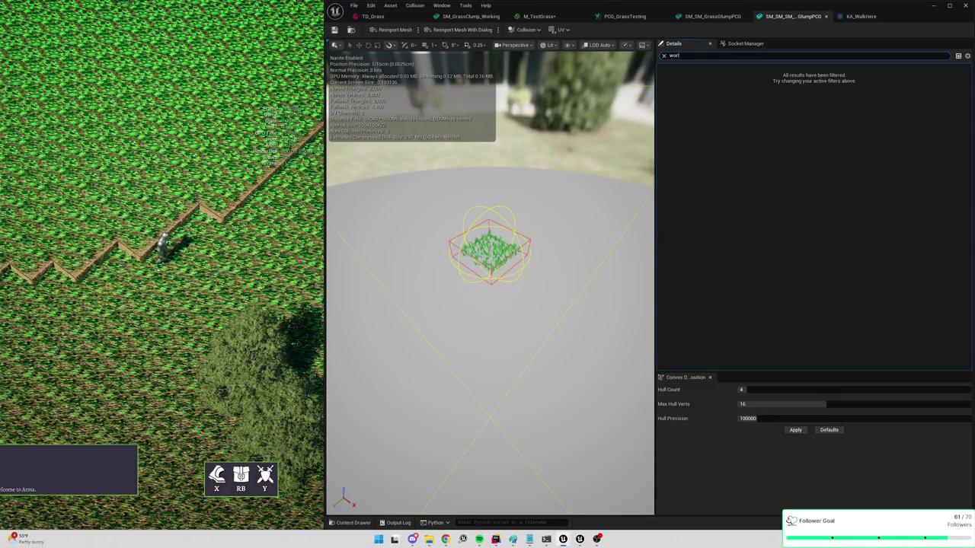
key("BackSpace")
key("BackSpace")
key("BackSpace")
type("eval")
key("BackSpace")
key("BackSpace")
key("BackSpace")
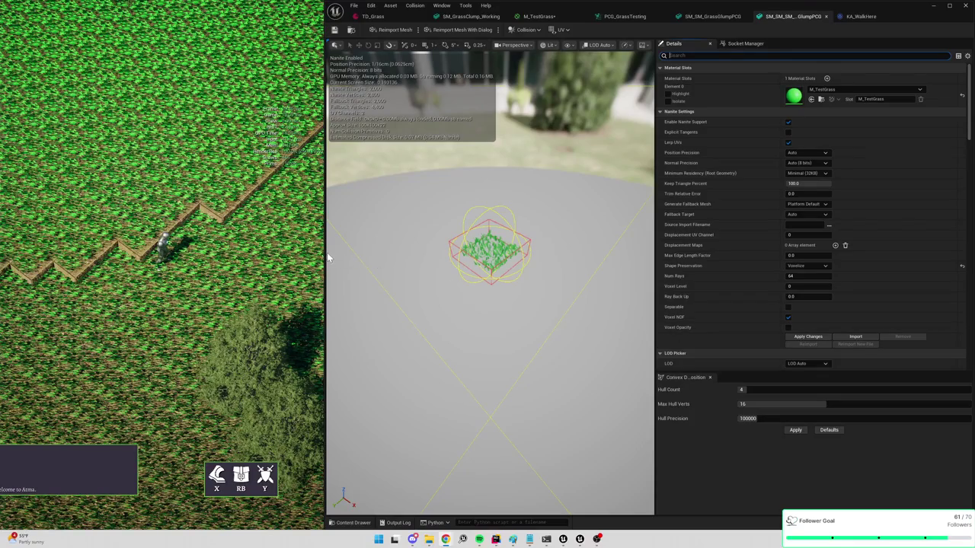
left_click_drag(328, 258, 768, 270)
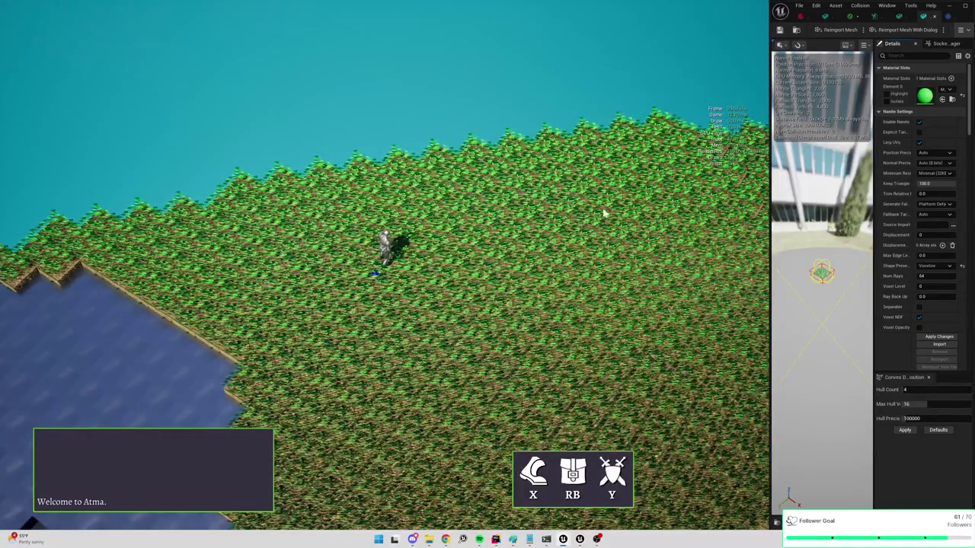
Filter both grass clump meshes' Details panels by 'pres' to show Shape Preservation
left_click_drag(770, 293, 500, 282)
left_click(807, 16)
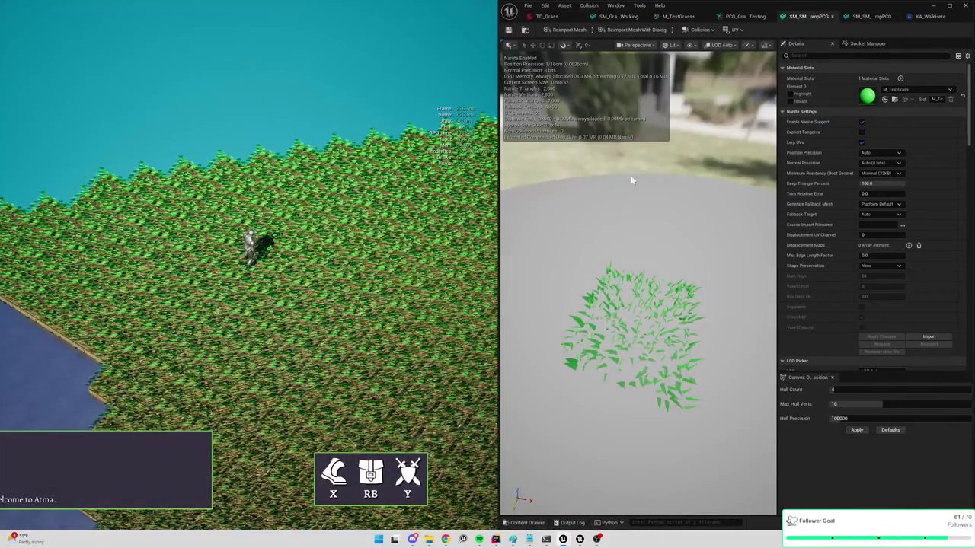
left_click(837, 55)
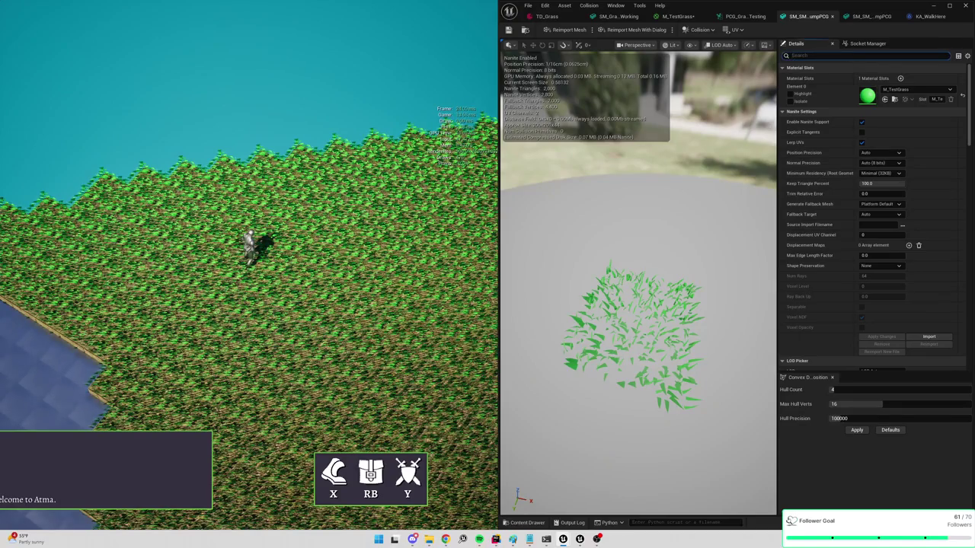
type("area")
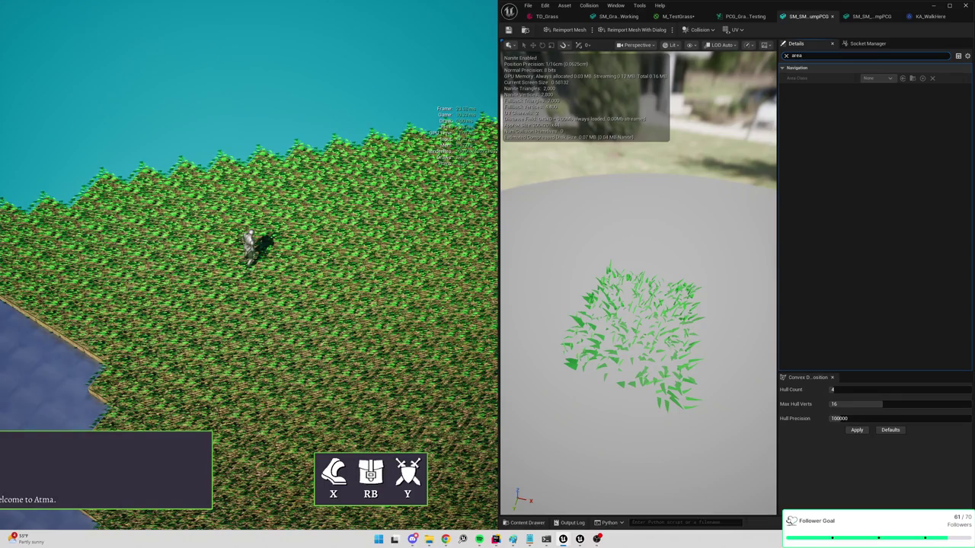
key("BackSpace")
type("pres")
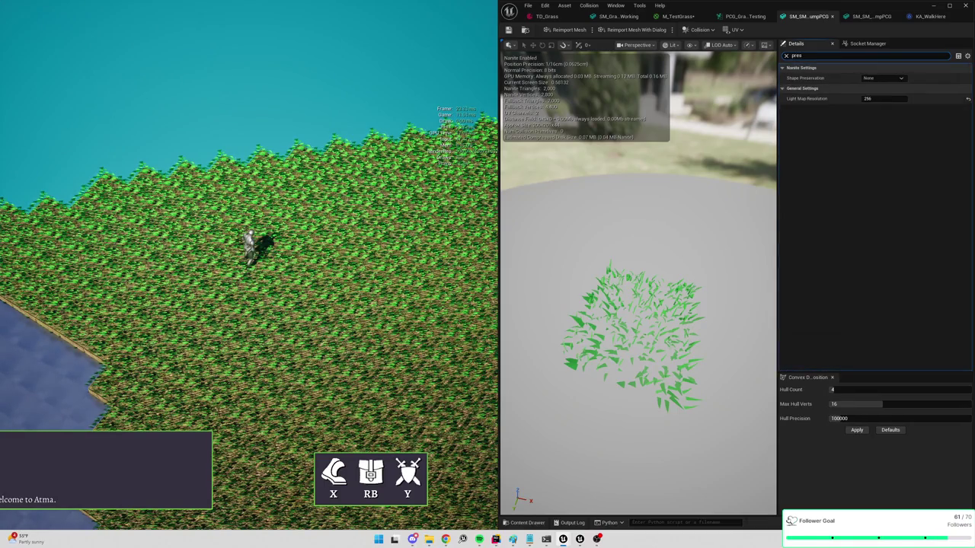
left_click(876, 17)
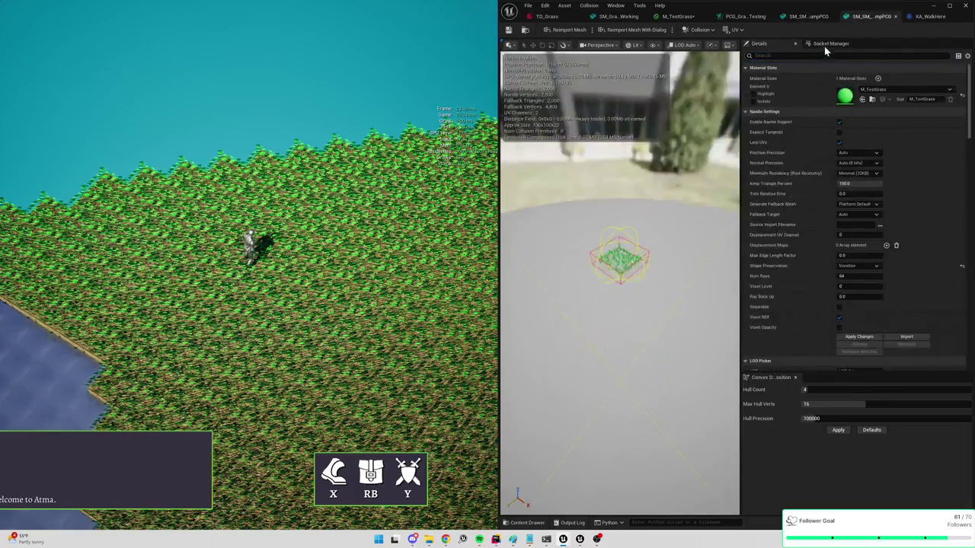
left_click(794, 56)
type("pres")
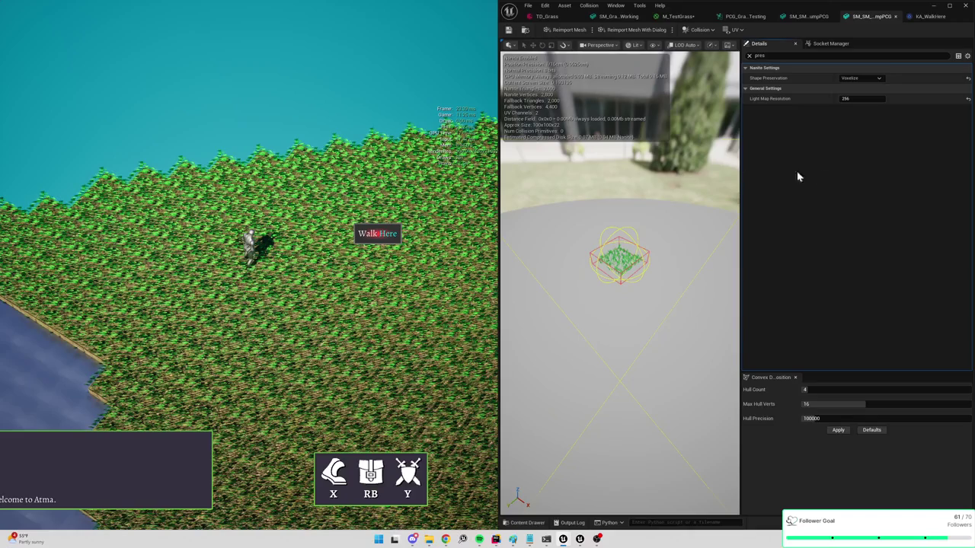
Set the first grass clump's Shape Preservation to Preserve Area and test it in play
key("Escape")
left_click(861, 79)
left_click(861, 91)
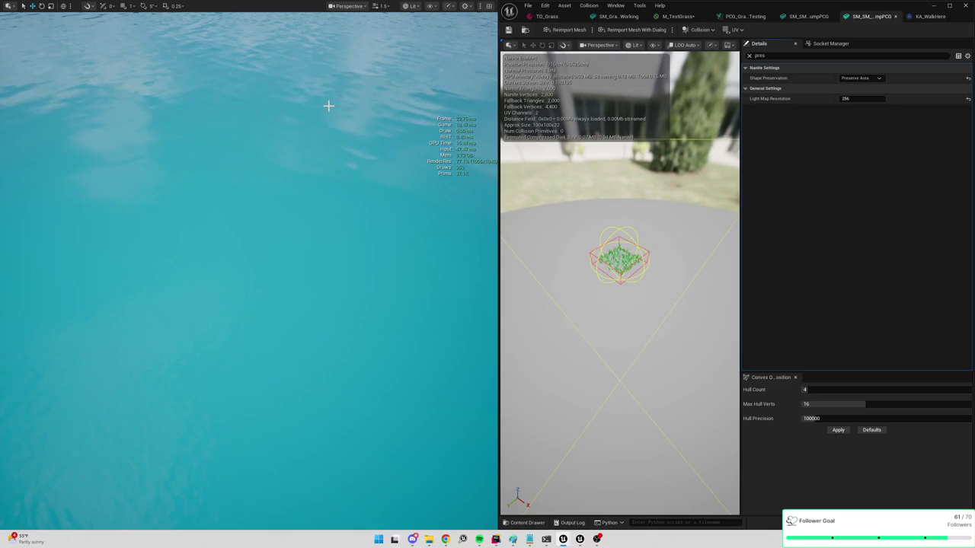
key("alt+p")
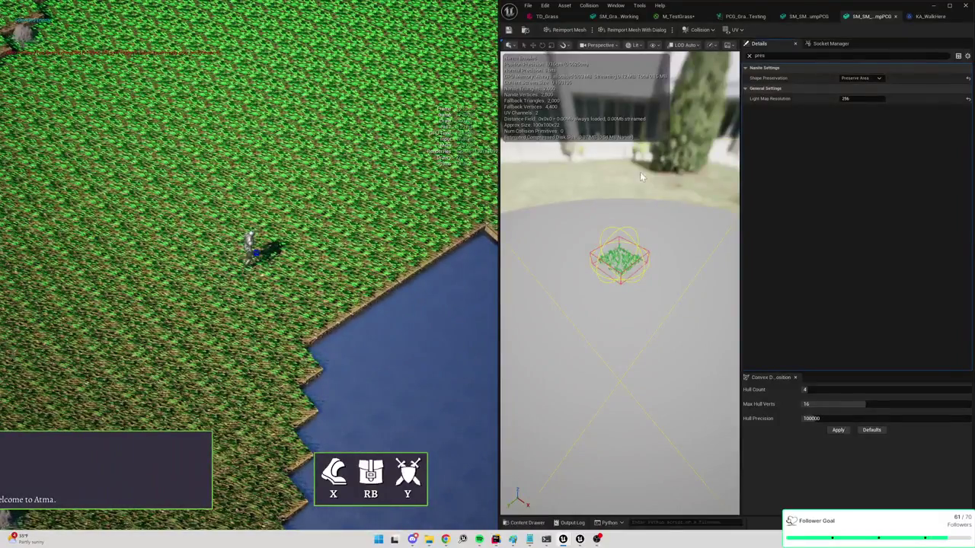
Switch Shape Preservation to None and play the game again
key("Escape")
left_click(864, 78)
left_click(849, 84)
scroll(290, 109, "down", 5)
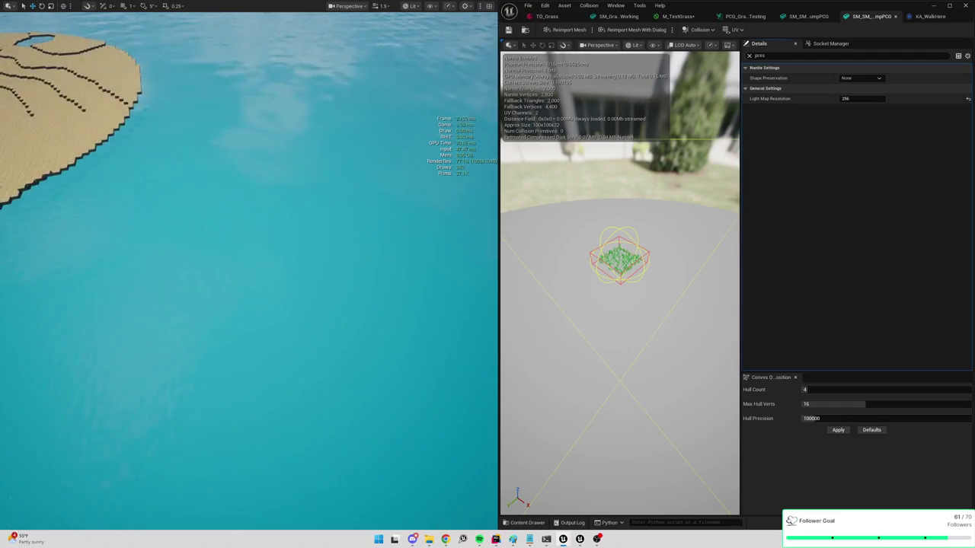
key("alt+p")
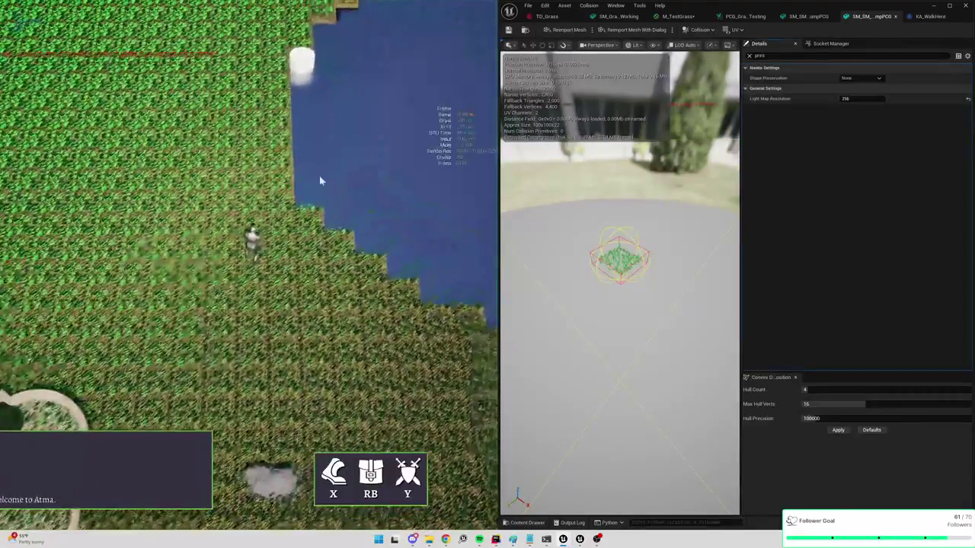
Zoom the running game's camera in on the character standing in the grass
left_click(206, 204)
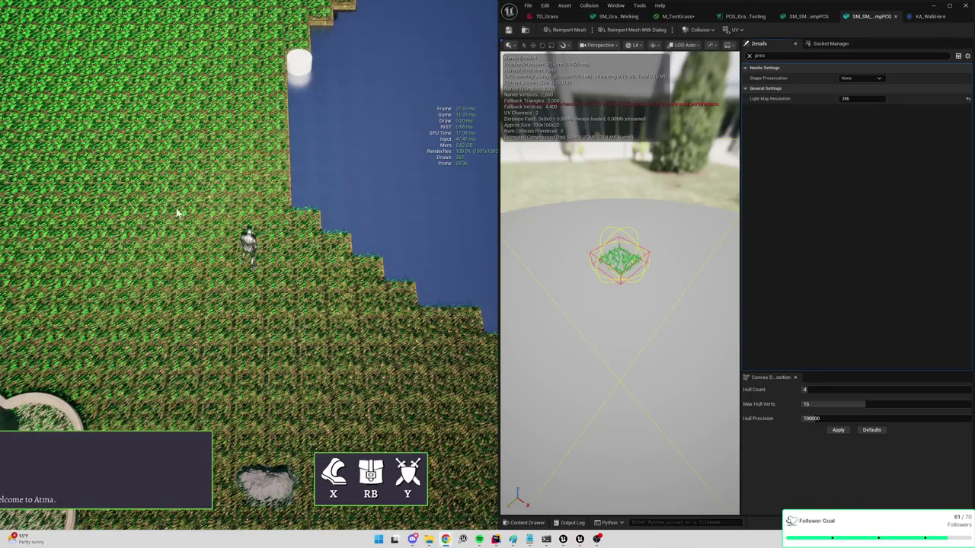
scroll(358, 194, "up", 5)
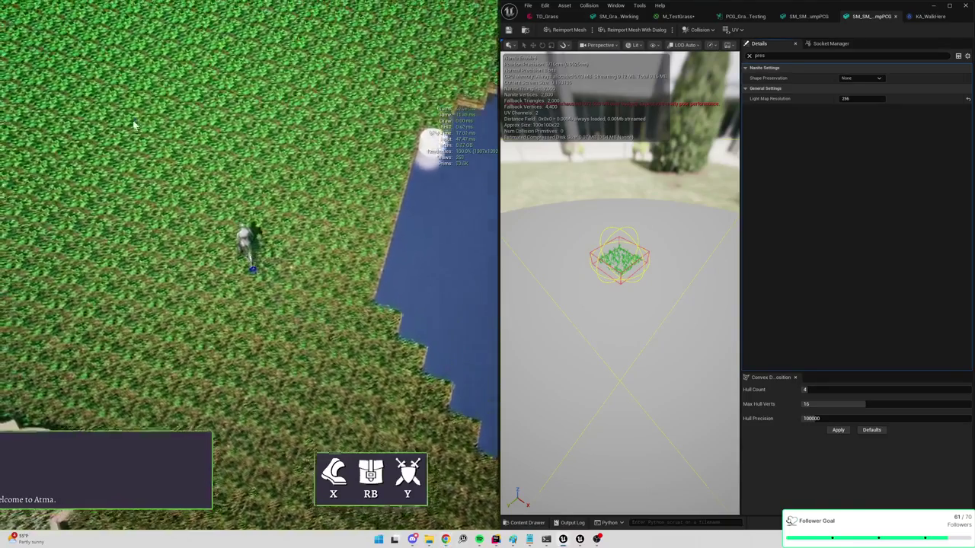
scroll(133, 124, "up", 5)
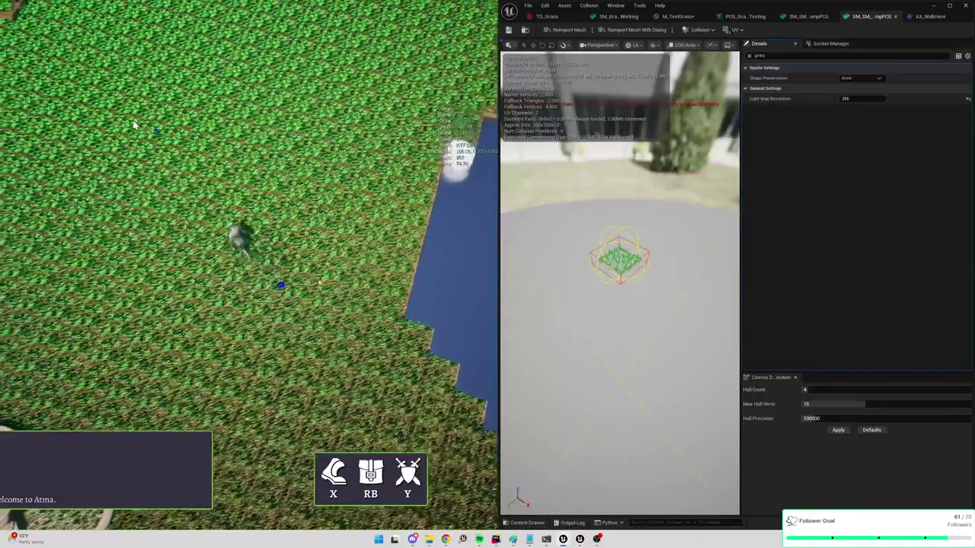